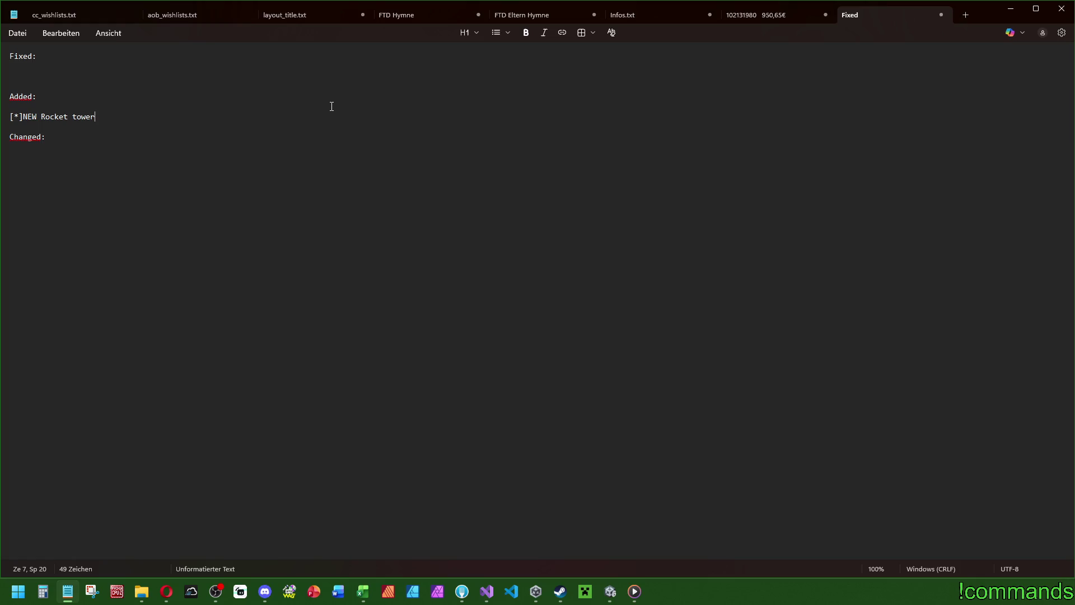
Step: Type the Changed bullet 'Removed dates on the events for flexible duration'
key(Down)
key(Down)
key(Down)
text([])
text(*)
text(Removed)
text(dates)
key(BackSpace)
text(entries)
key(BackSpace)
key(BackSpace)
key(BackSpace)
text(s on the eve)
text(nts)
text(for fle)
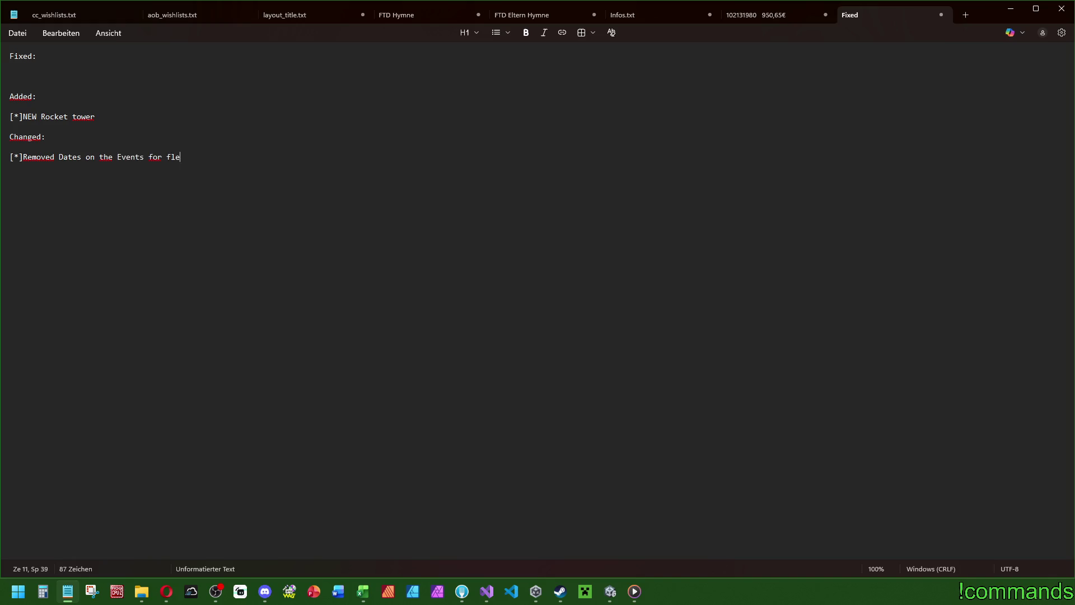
text(xibleEvent dura)
key(BackSpace)
key(BackSpace)
key(BackSpace)
text(du)
text(ration)
Step: Fix the typos in the dates bullet, including lowercasing 'Dates' to 'dates'
click(171, 157)
click(120, 159)
text(e)
key(shift+Left)
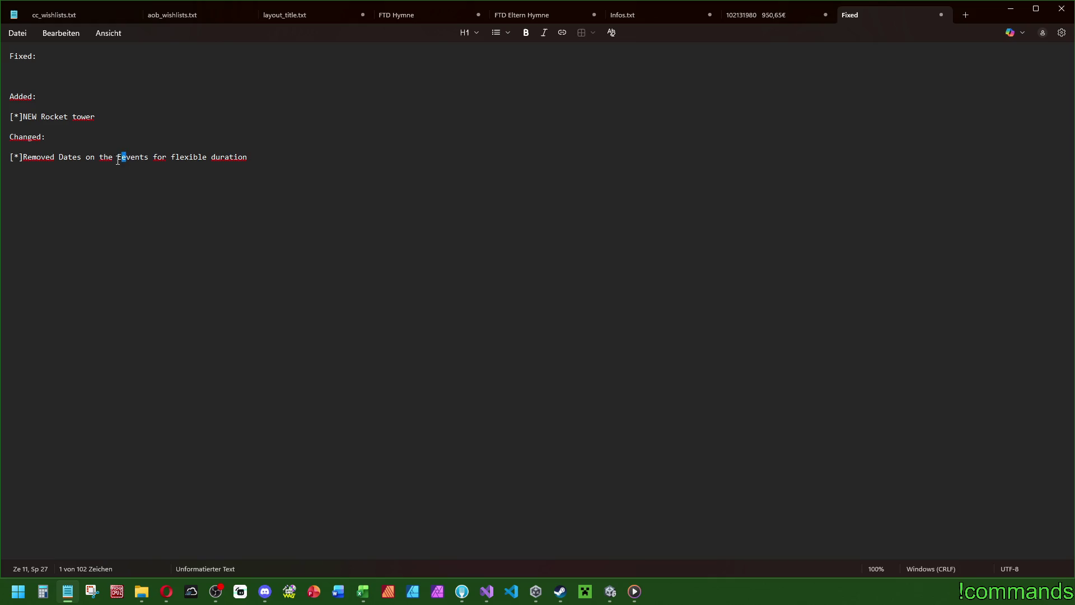
key(shift+Left)
text(e)
click(65, 157)
key(BackSpace)
text(d)
Step: Insert '(Easter, christmas)' right after Events in the dates bullet
click(79, 139)
click(278, 156)
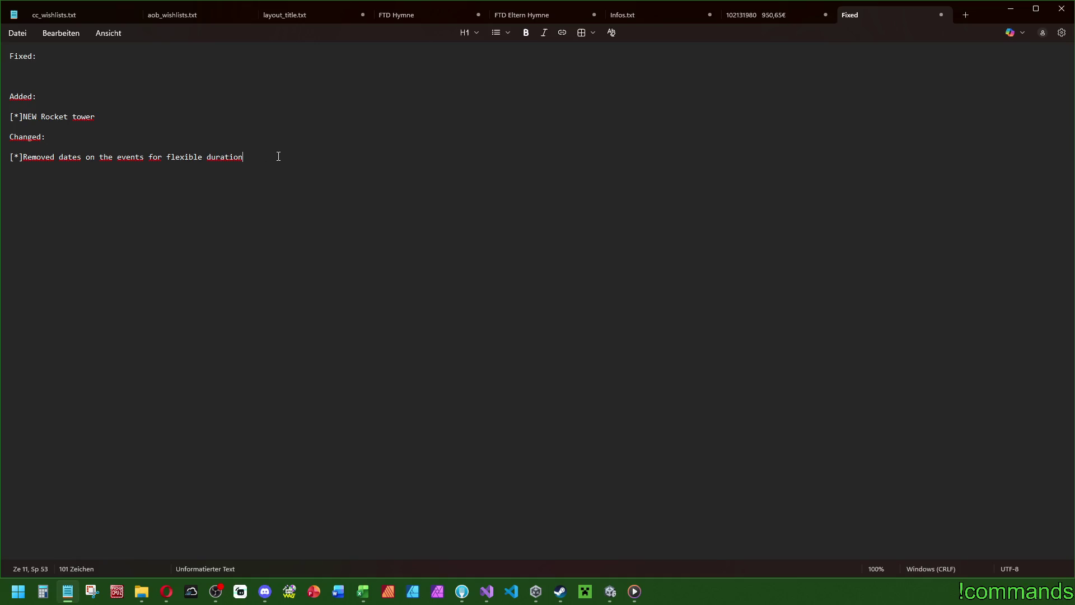
click(148, 157)
text(())
key(Left)
key(Left)
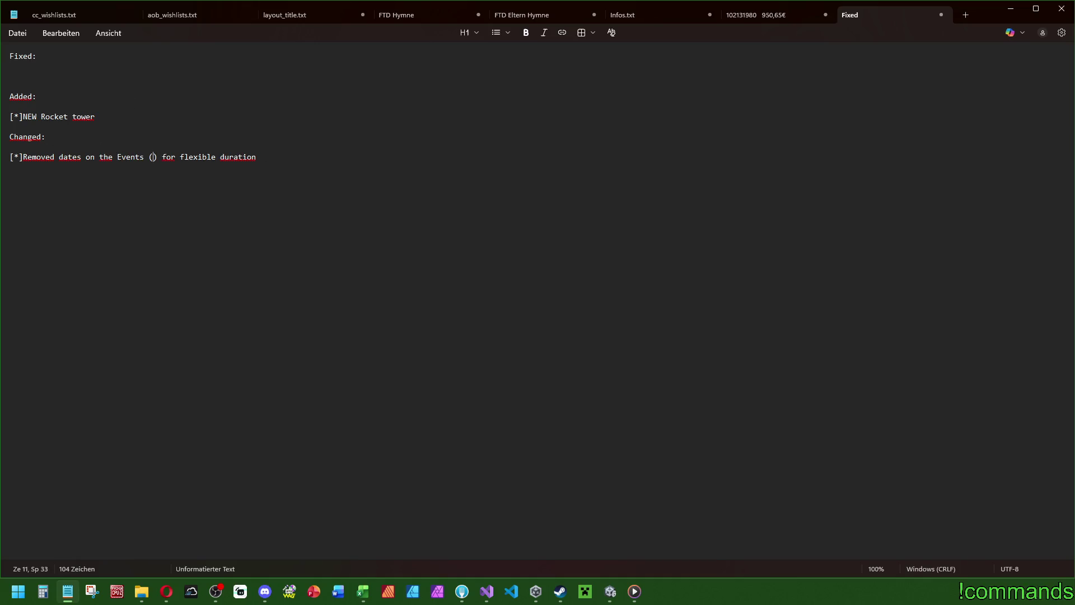
text(Easter, c)
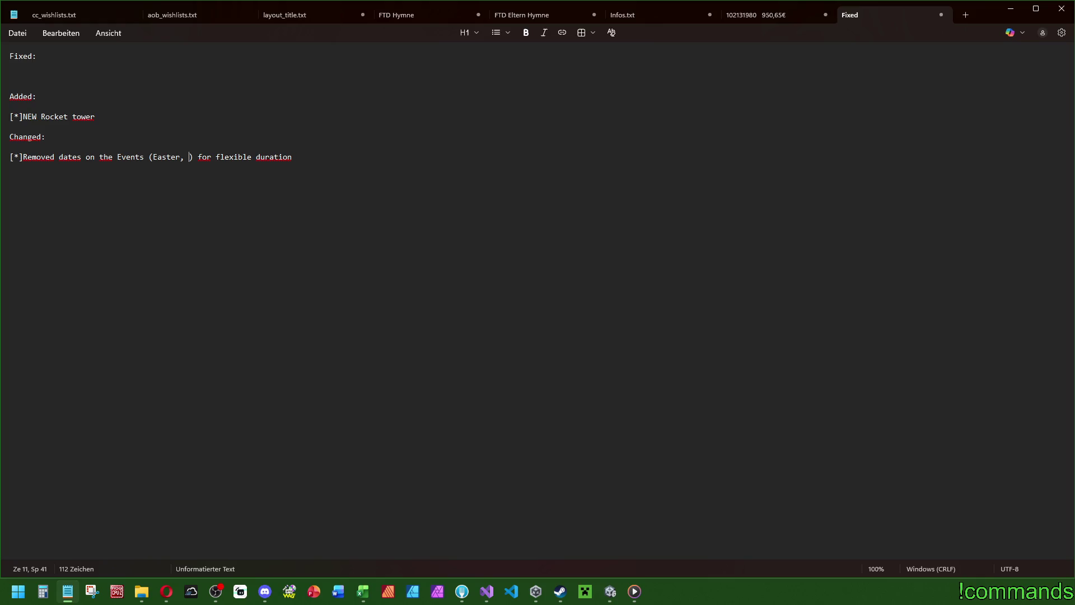
text(hristmas)
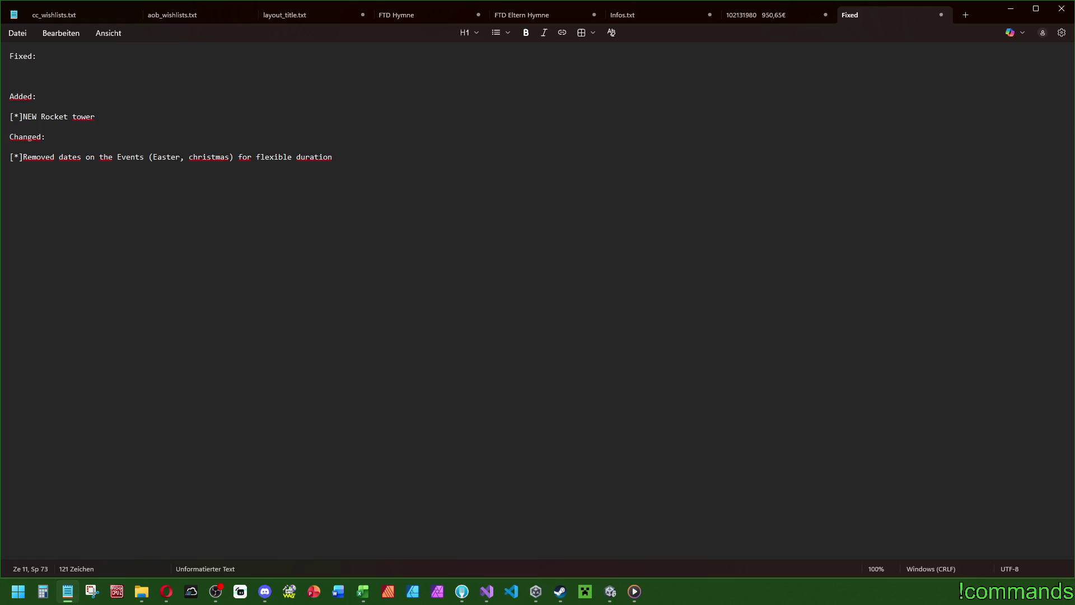
Step: Start the first Fixed bullets, bringing in the text space and 'Z' hotkey fixes
click(84, 72)
text([])
text(*)
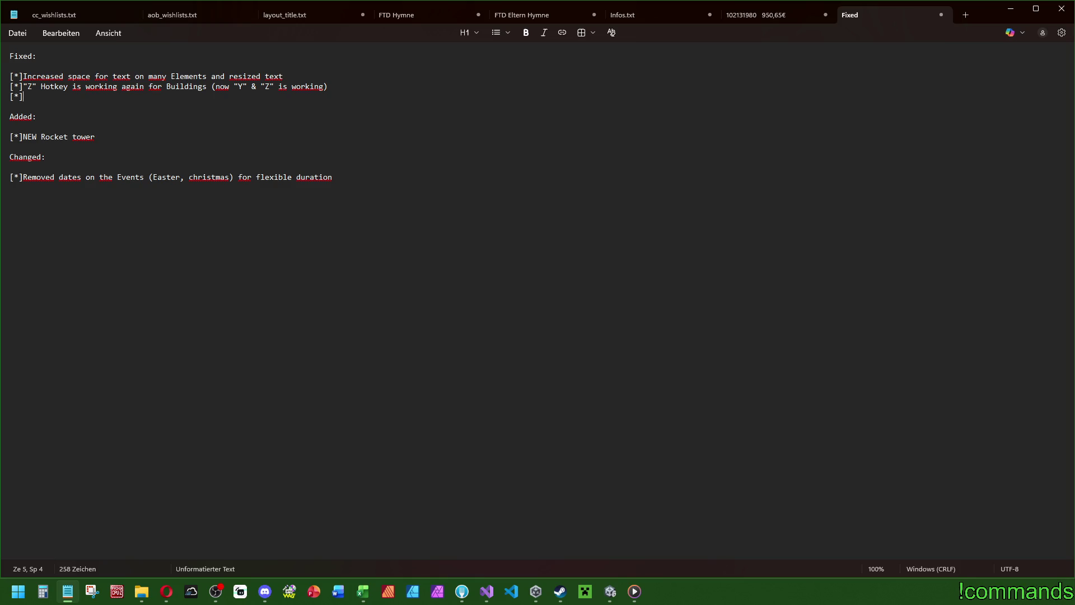
key(alt+Tab)
Step: Add Fixed bullets 'Stunner module missing text for movement slow' and 'Cameramovement now disabled on online chat'
text(Stunner module )
text(missing )
text(text for )
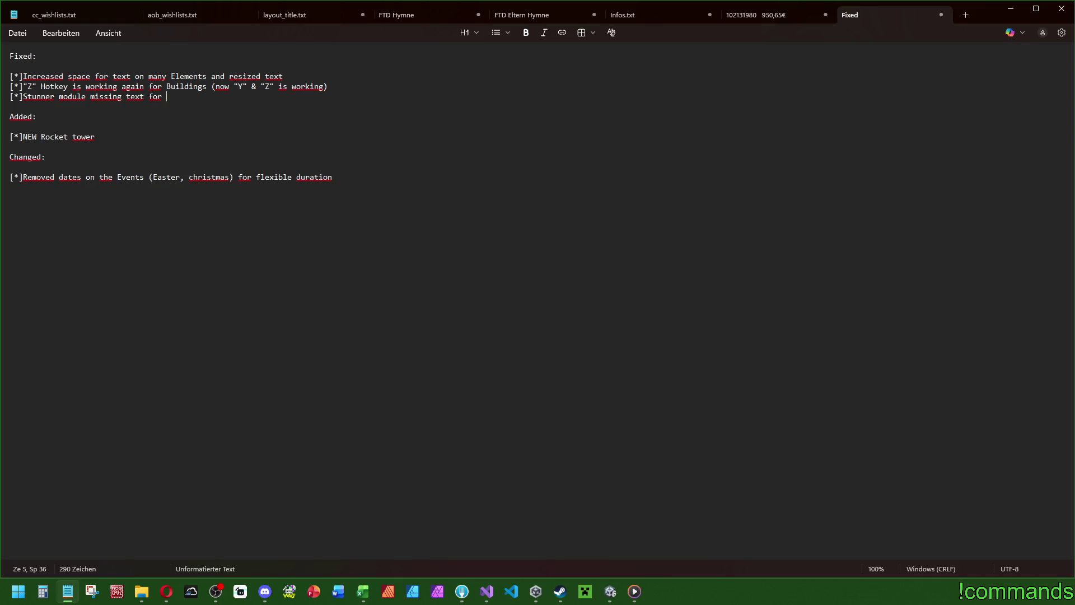
text(movement slow)
key(Return)
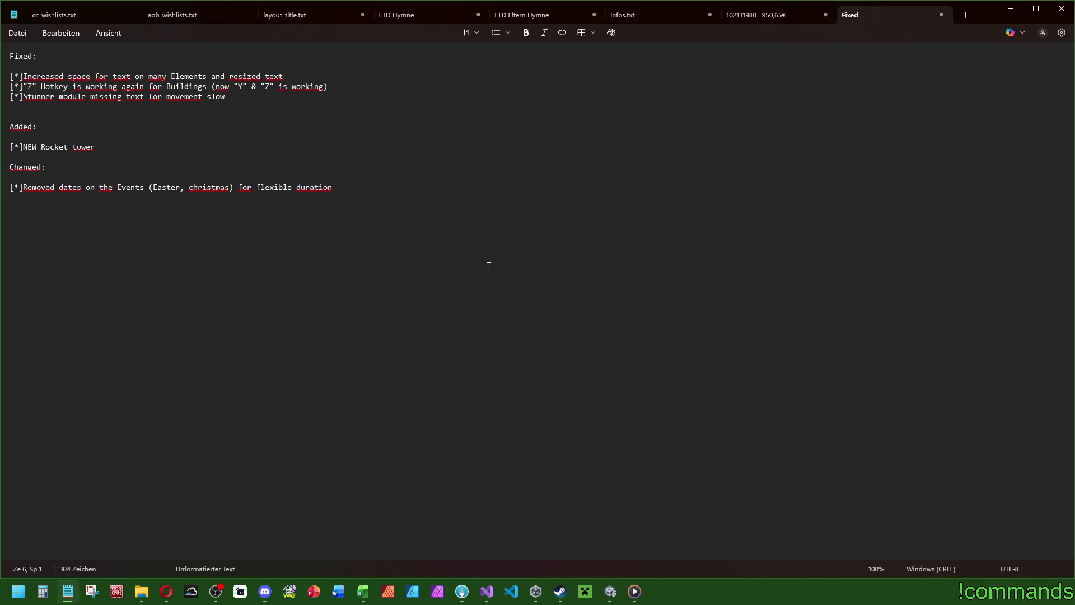
text([])
text(*)
text(Camera)
text(movement )
text(now disabled)
text(on)
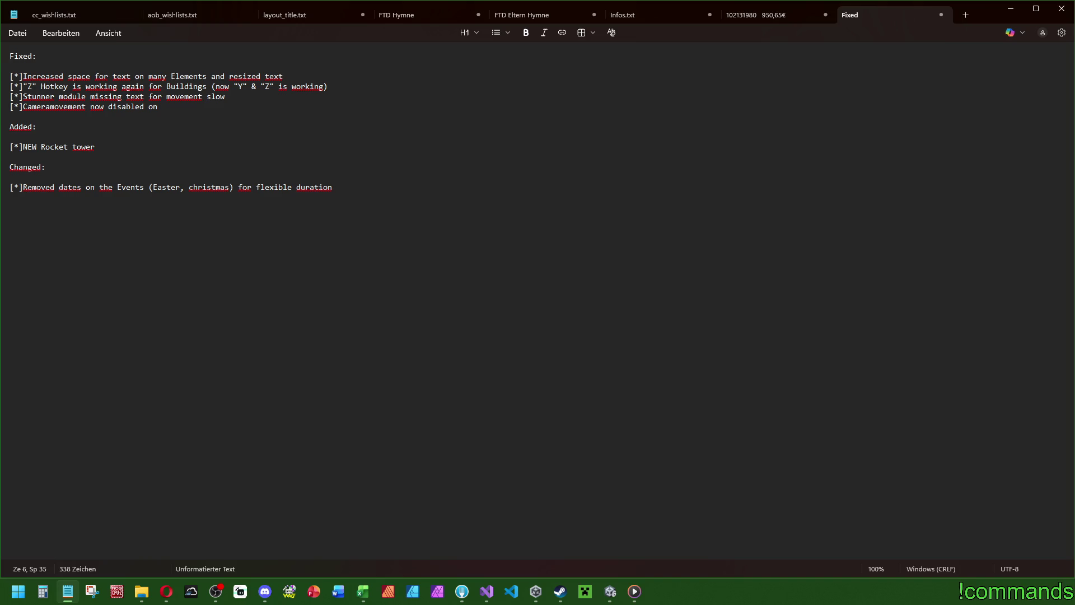
text(online chat)
key(alt+Tab)
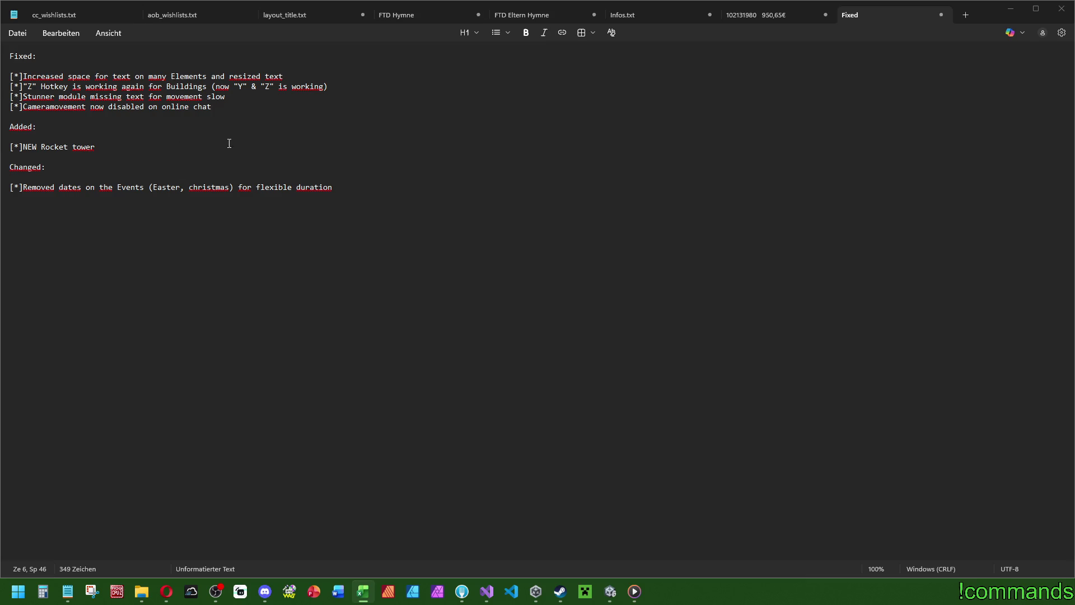
key(alt+Tab)
Step: Add the bullet '[*]Missing Sound on instax/gethit for basictower' below the online chat fix
key(Return)
text([])
key(Left)
text(*)
key(shift+Home)
key(End)
text(Soun)
key(BackSpace)
key(BackSpace)
key(BackSpace)
text(M)
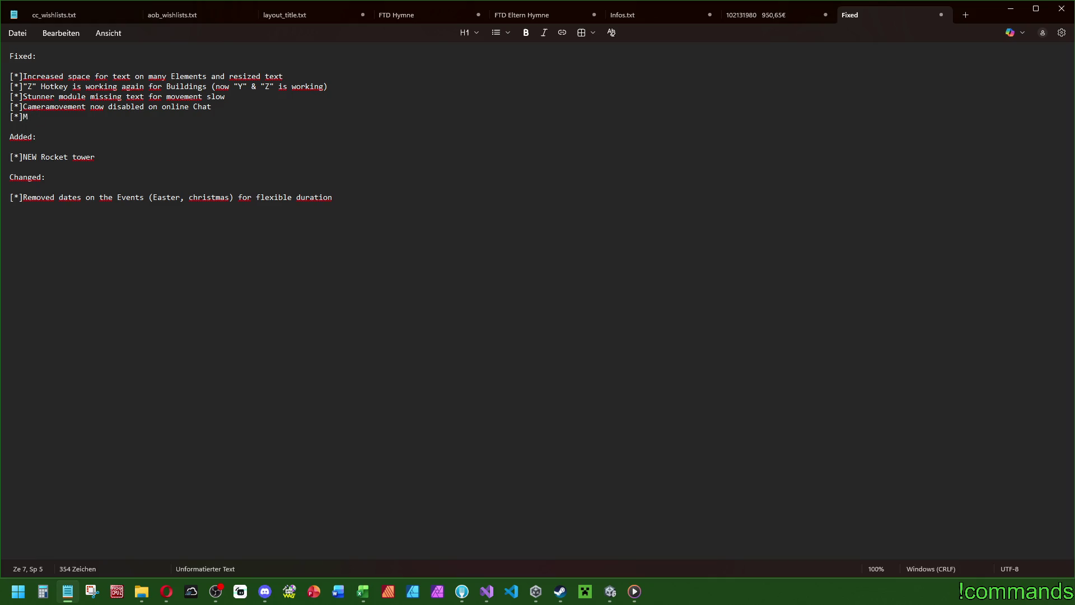
text(issing )
text(Sound on ins)
text(tax)
text(/gethit )
text(for bas)
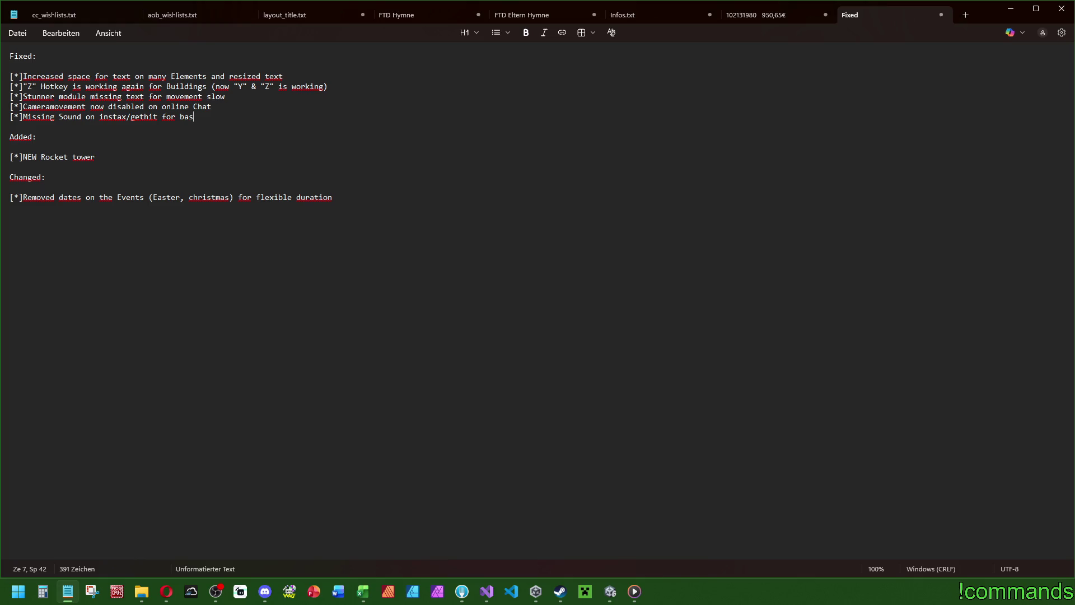
key(BackSpace)
key(BackSpace)
key(BackSpace)
text(basictower)
Step: Insert '[*]Changed Profiles from BF to JSON, faster loading/saving, more secure,' above the dates bullet
click(496, 331)
key(Return)
text([*])
key(BackSpace)
key(BackSpace)
key(BackSpace)
key(Up)
key(Up)
key(Return)
text([*]Changed )
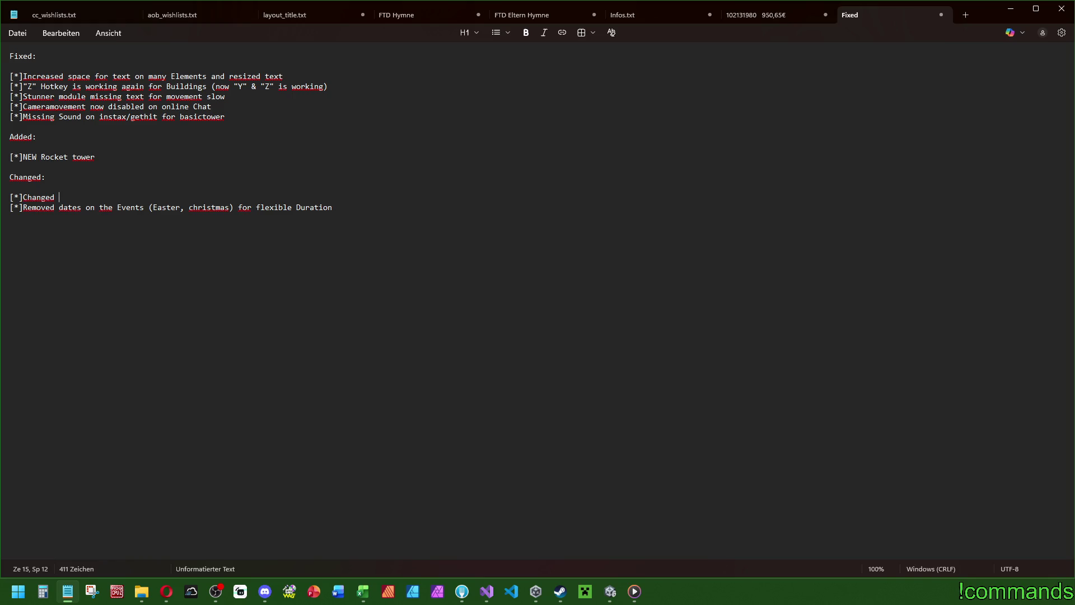
text(Profiles )
text(from BF to JSON)
text(, )
text(faster loading/s)
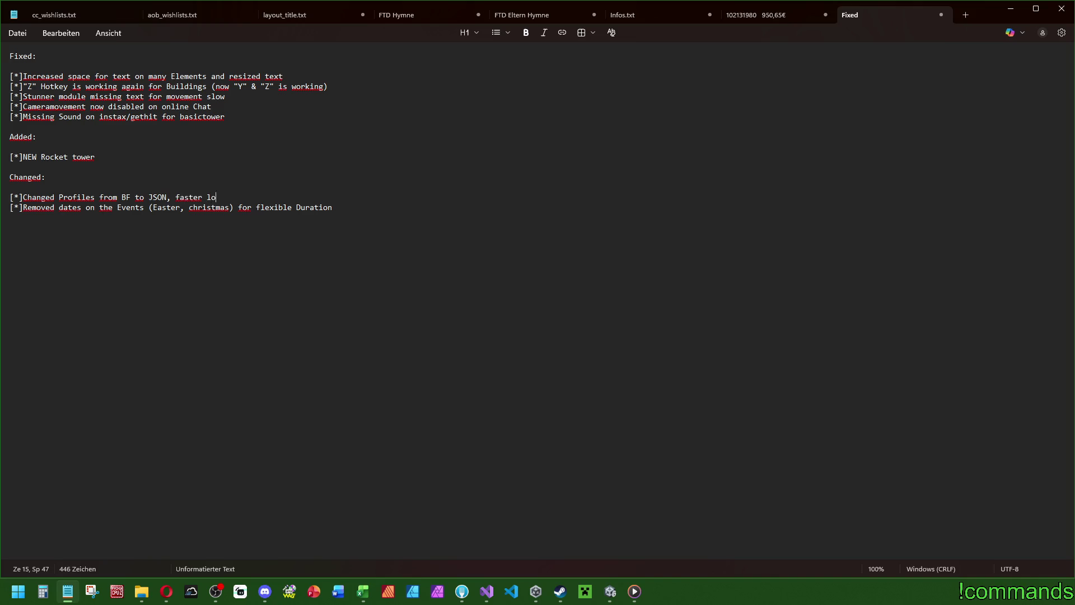
text(aving,)
text( more secure)
text(, ...)
Step: Add '[*]Updated to newest Unity Version to remove security issue' as the first Fixed bullet
click(196, 66)
key(Return)
text([*])
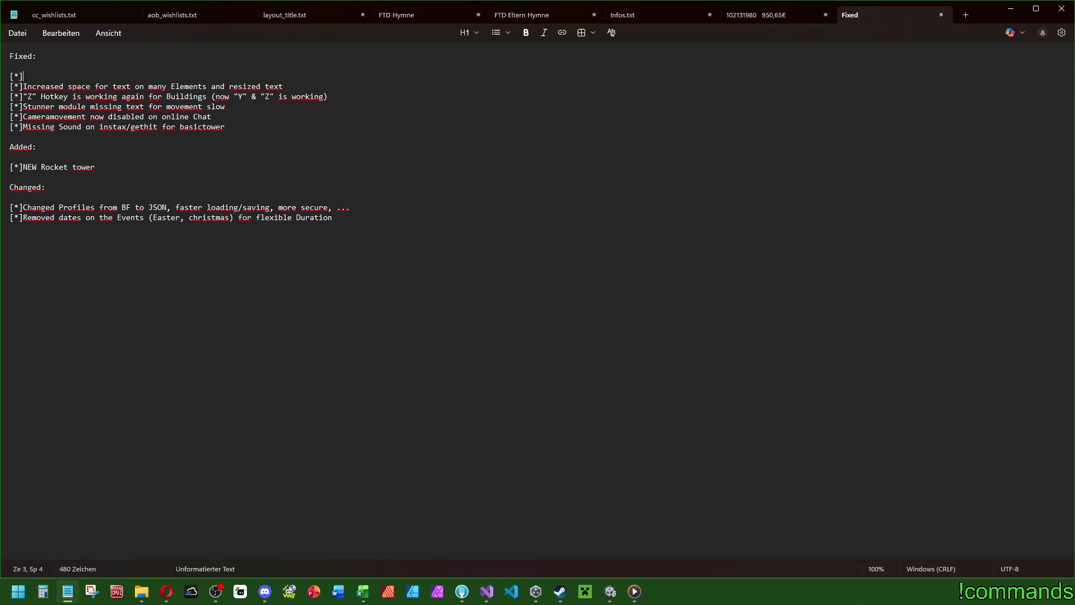
text(Updated)
text(to )
text(newest unity)
text( verwsio)
key(BackSpace)
key(BackSpace)
key(BackSpace)
text(sion to remove securi)
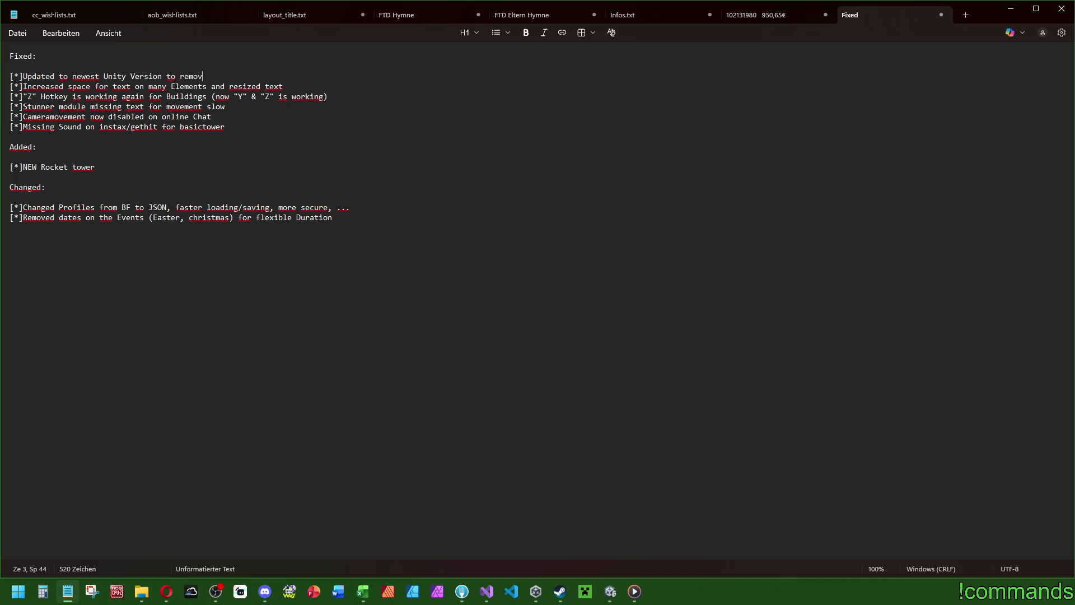
text(ty issue)
drag(101, 77, 74, 80)
Step: Replace 'newest' with version '(600.3.4f1)' and start a Profile bullet below basictower
key(BackSpace)
key(BackSpace)
click(129, 78)
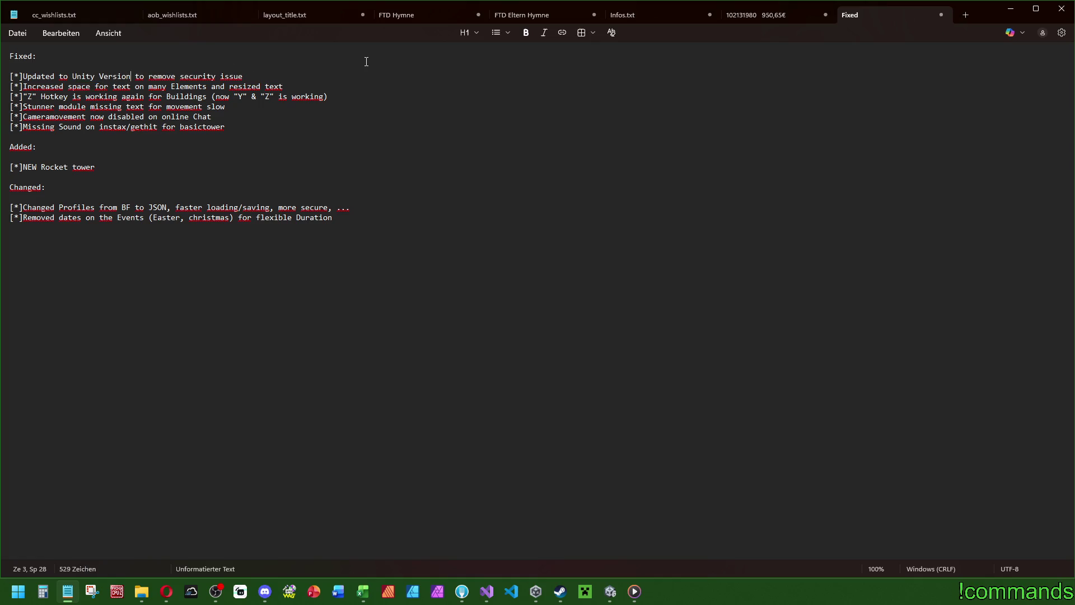
text(600)
text(.3.4 )
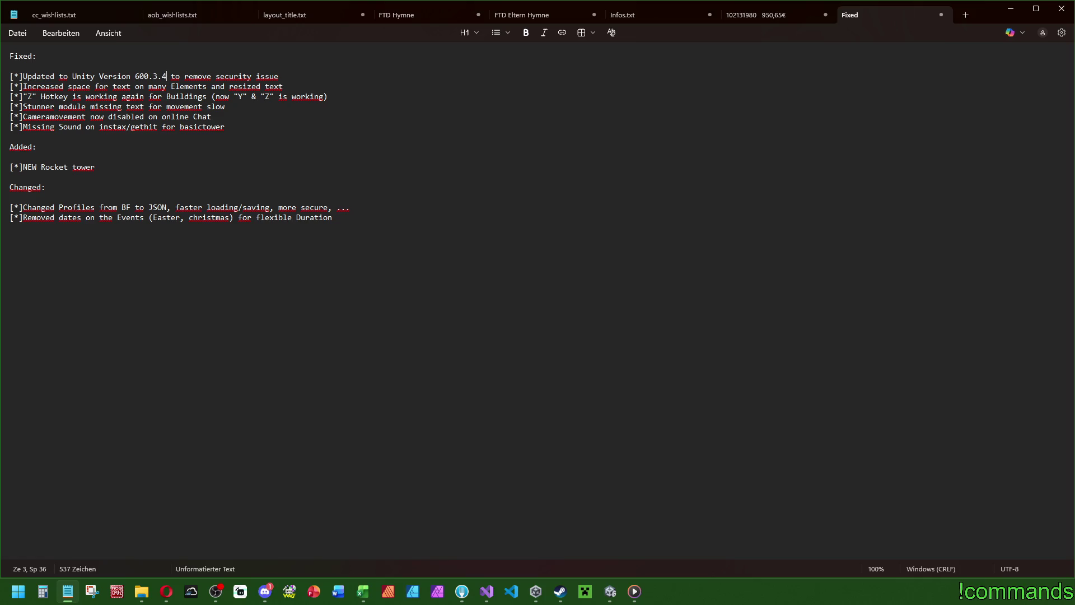
text(f1)
text())
text(()
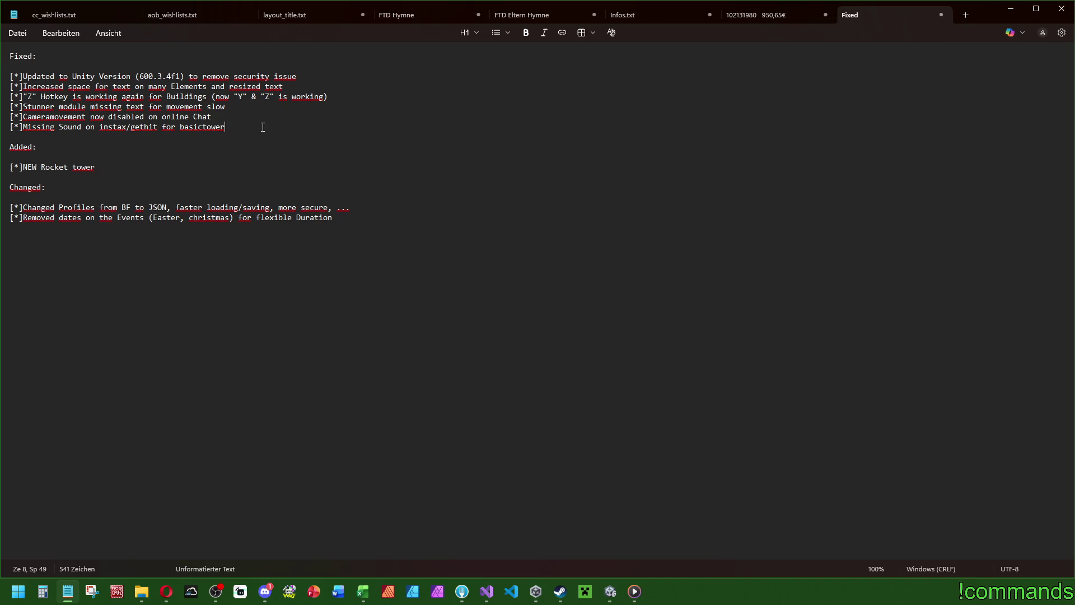
key(Return)
text([*])
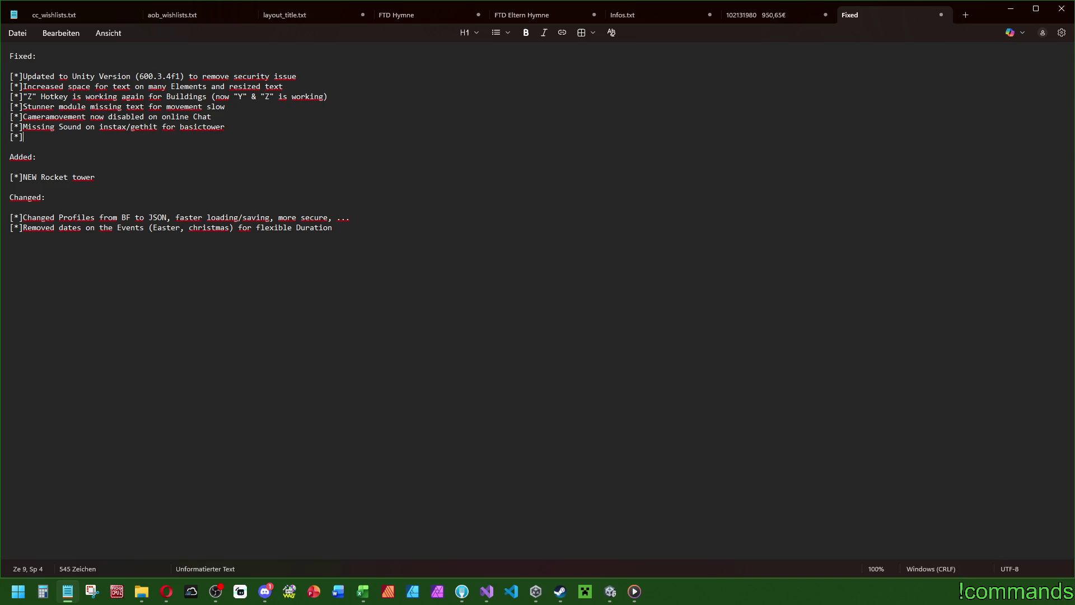
text(Profile )
text(loo)
Step: Write the bullet 'Removed wrong profile selecting loops (performance)' and open an empty bullet beneath it
key(BackSpace)
key(BackSpace)
key(BackSpace)
text(Removedwrong profile )
text(sele)
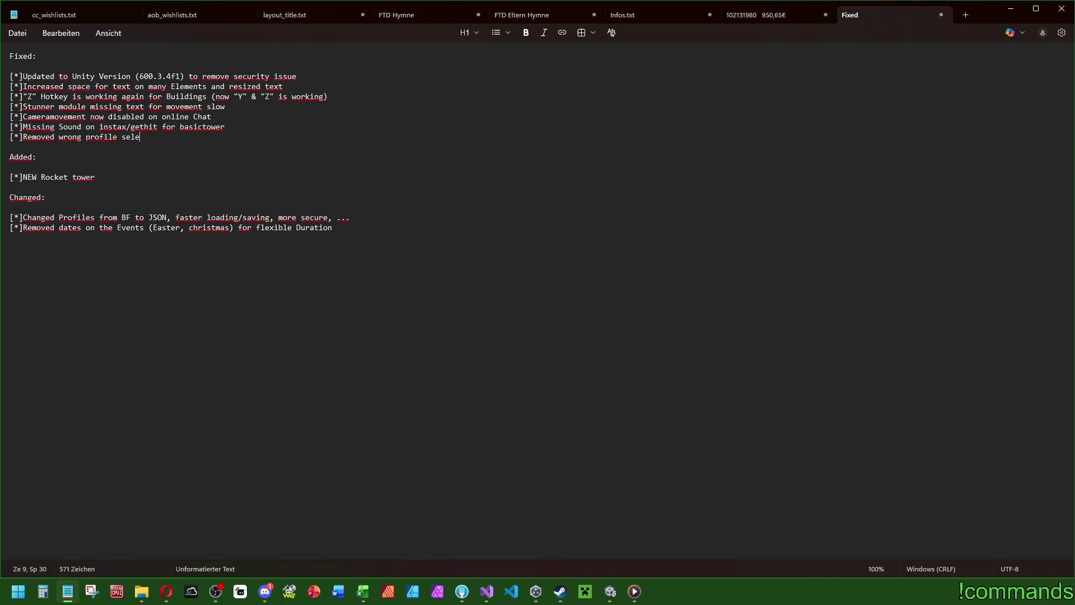
text(cting loops ())
text(performance)
key(Right)
key(Return)
text([*])
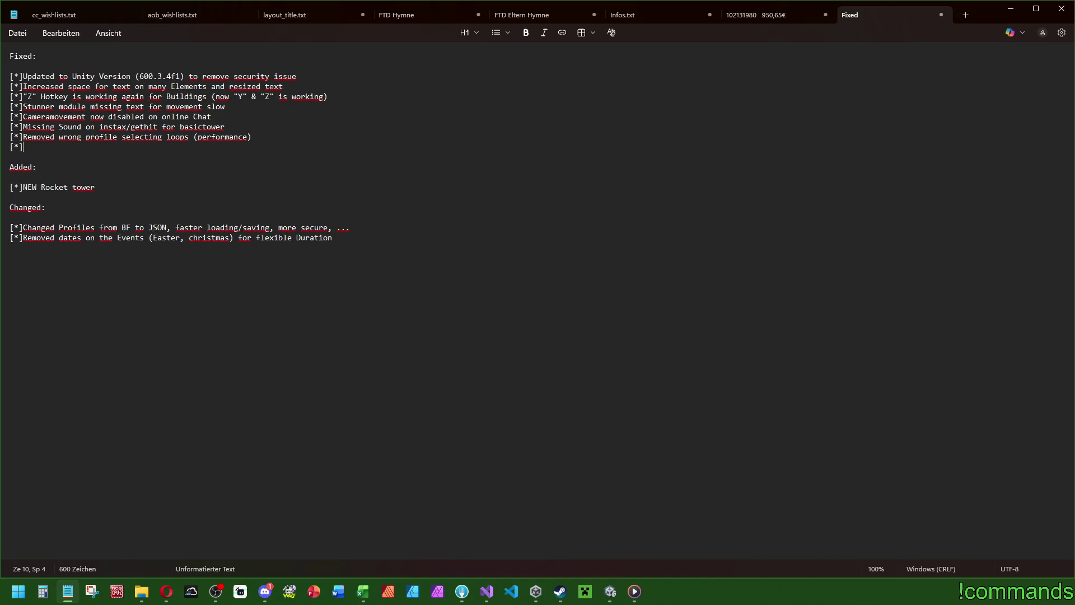
text(Increased)
key(BackSpace)
key(BackSpace)
key(BackSpace)
Step: Type 'Performance issues detected and removed', then prefix it with 'A lot of'
text(Performance )
text(issues detected and removed)
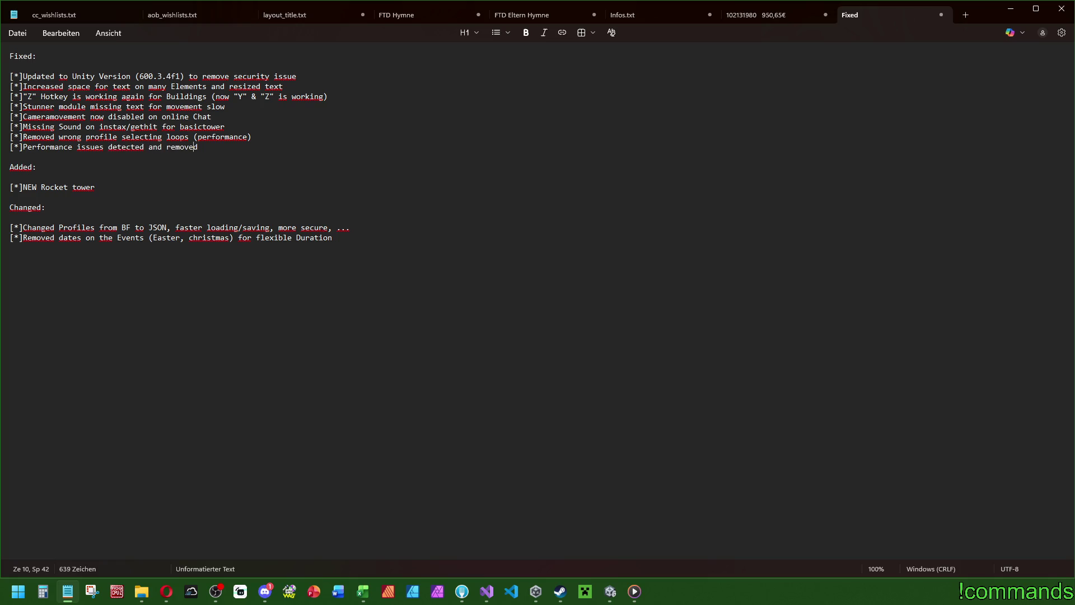
text(A lot)
key(Delete)
text(of p)
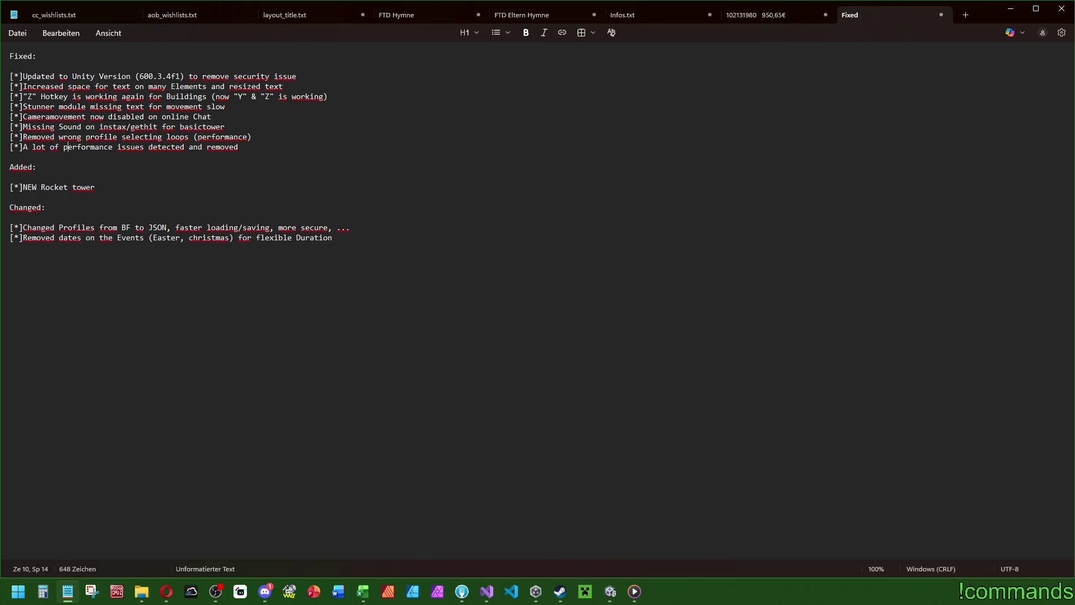
click(257, 148)
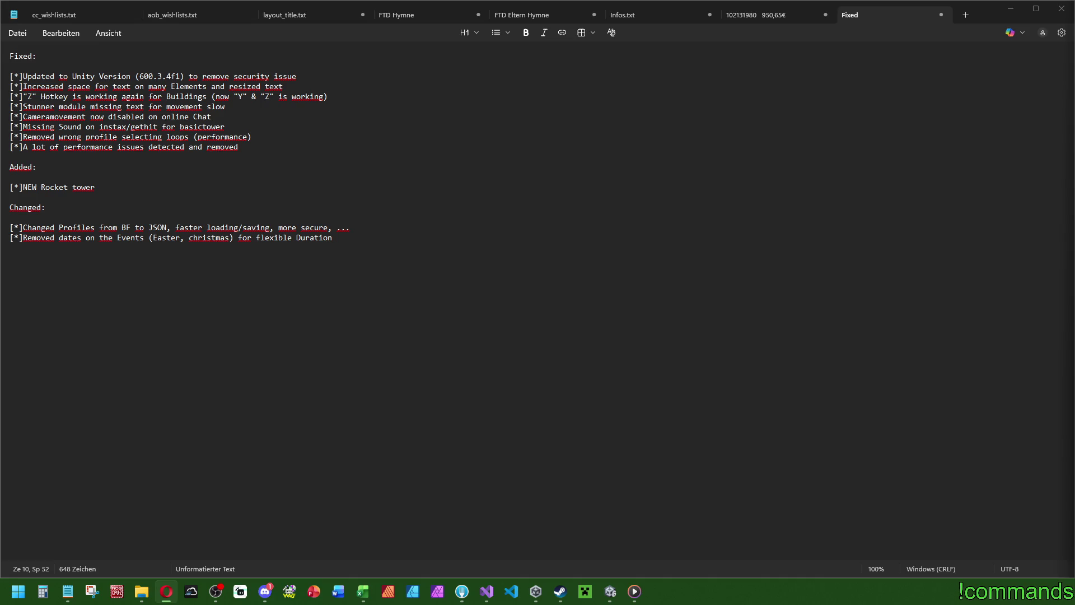
click(363, 591)
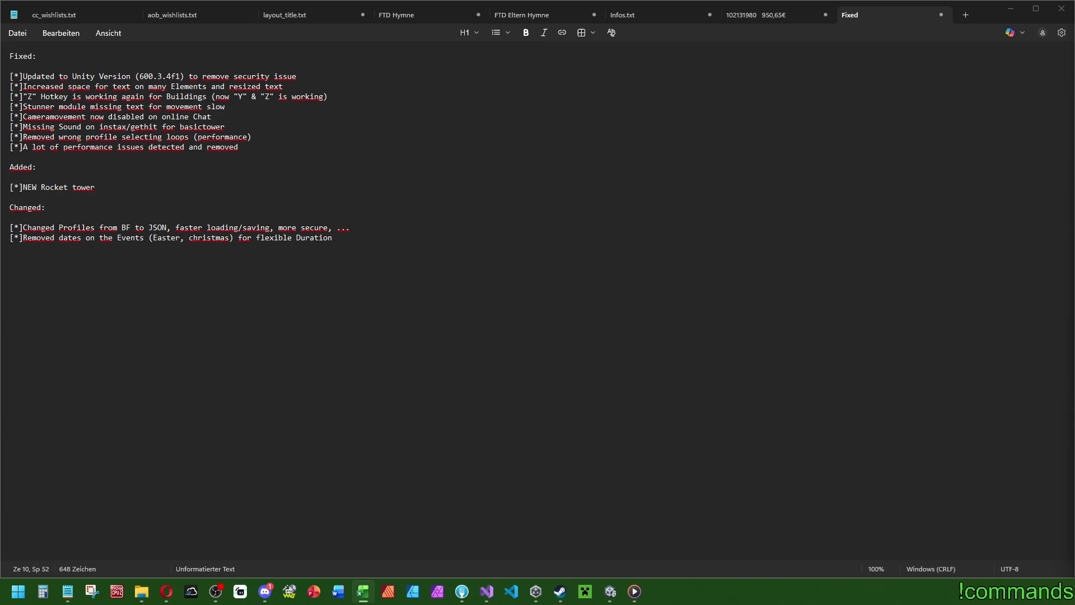
click(127, 186)
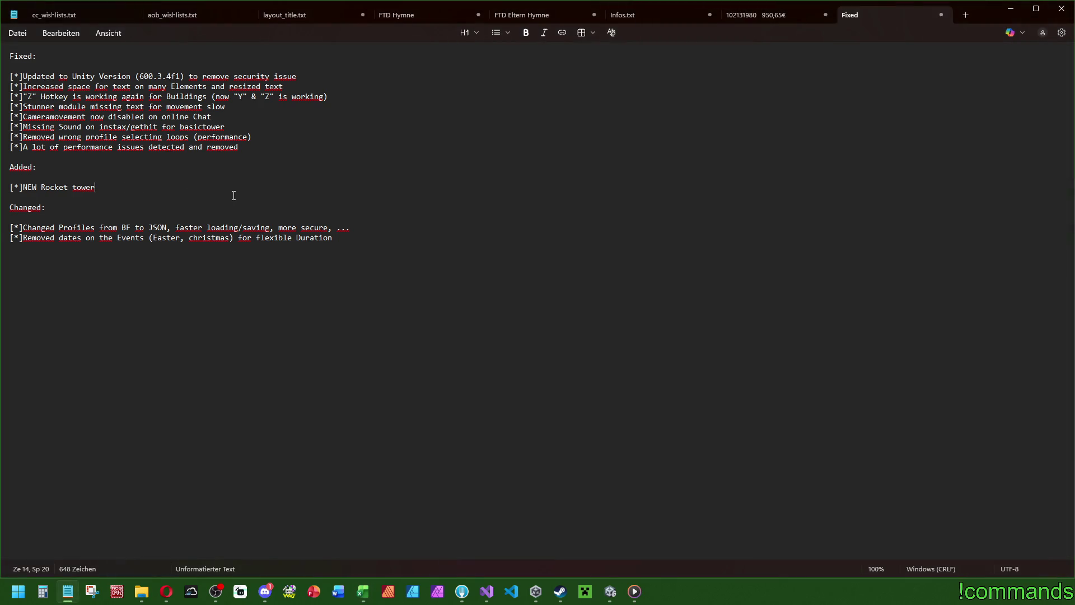
Step: Capitalise 'Rocket Tower' and add the bullet 'New Damage Types: Explosion & Rocket hit'
key(BackSpace)
key(BackSpace)
key(BackSpace)
text(Tower)
key(Return)
text([*])
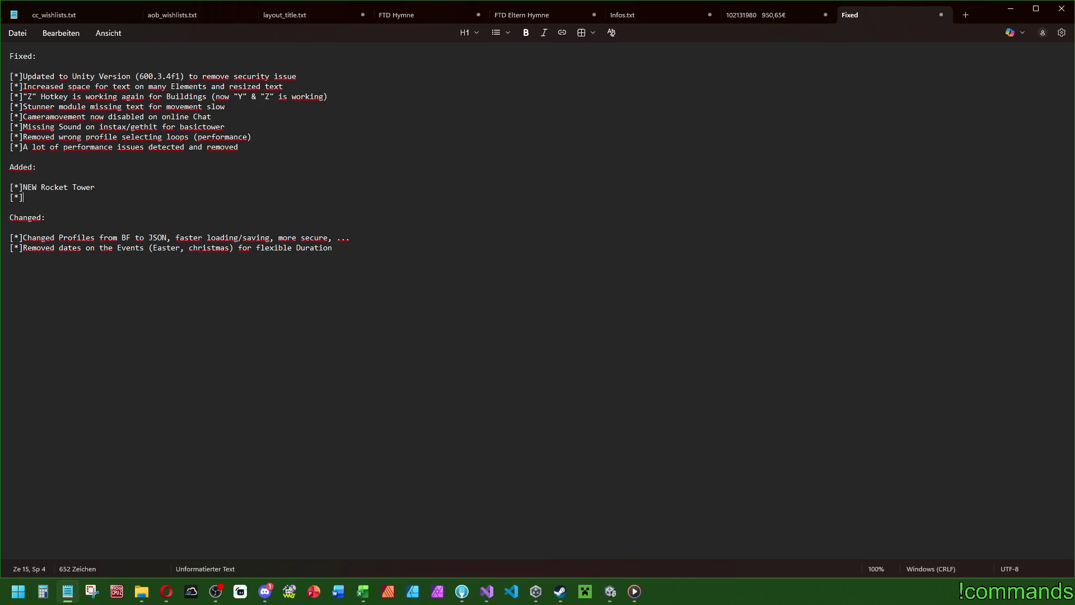
text(New Damage Typ)
key(BackSpace)
key(BackSpace)
key(BackSpace)
text(Ty)
key(BackSpace)
key(BackSpace)
text(Types: )
text(Explosion )
text(& Rock)
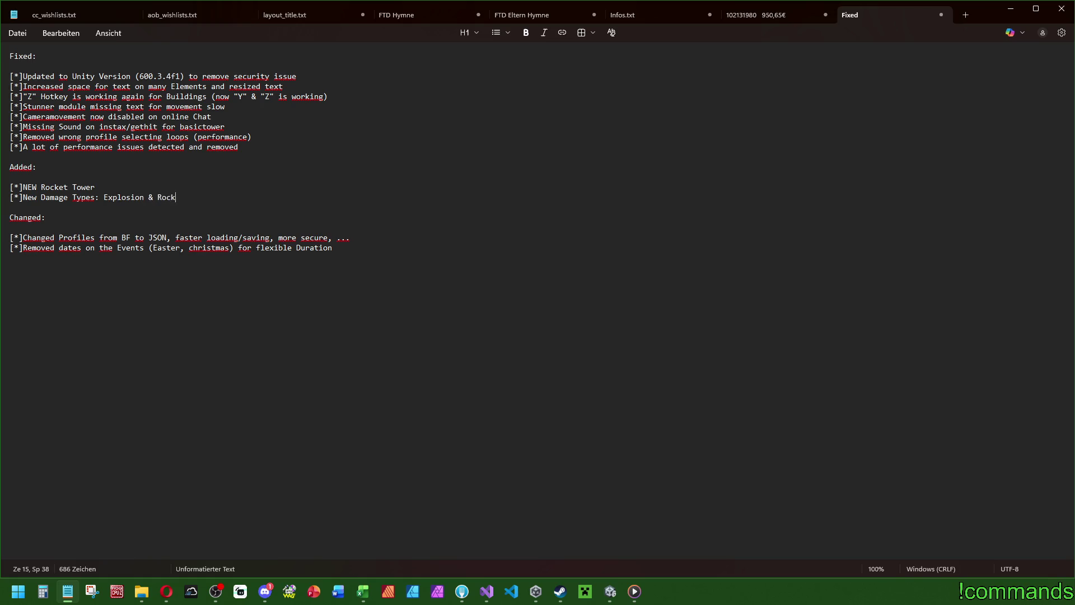
text(ethit)
key(BackSpace)
key(BackSpace)
key(BackSpace)
text(hit)
Step: Add '(similar to aoety)' after Explosion and '(similar to bullet hit)' after Rocket hit
text((similar to )
text(aoety)
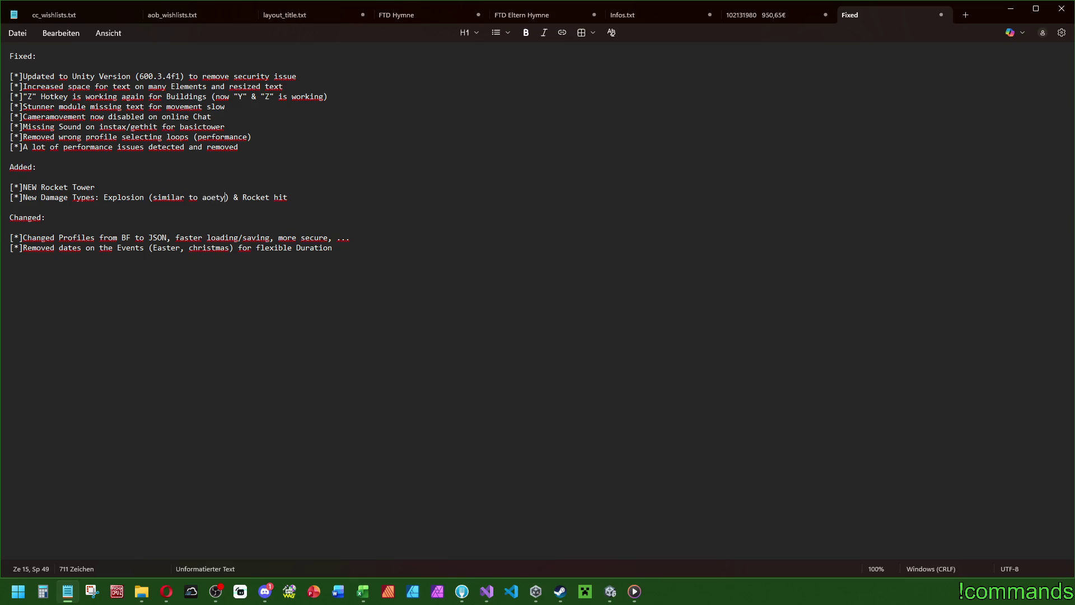
click(321, 201)
text((s)
text(im)
text(ilar to bullet)
text( hit)
key(alt+Tab)
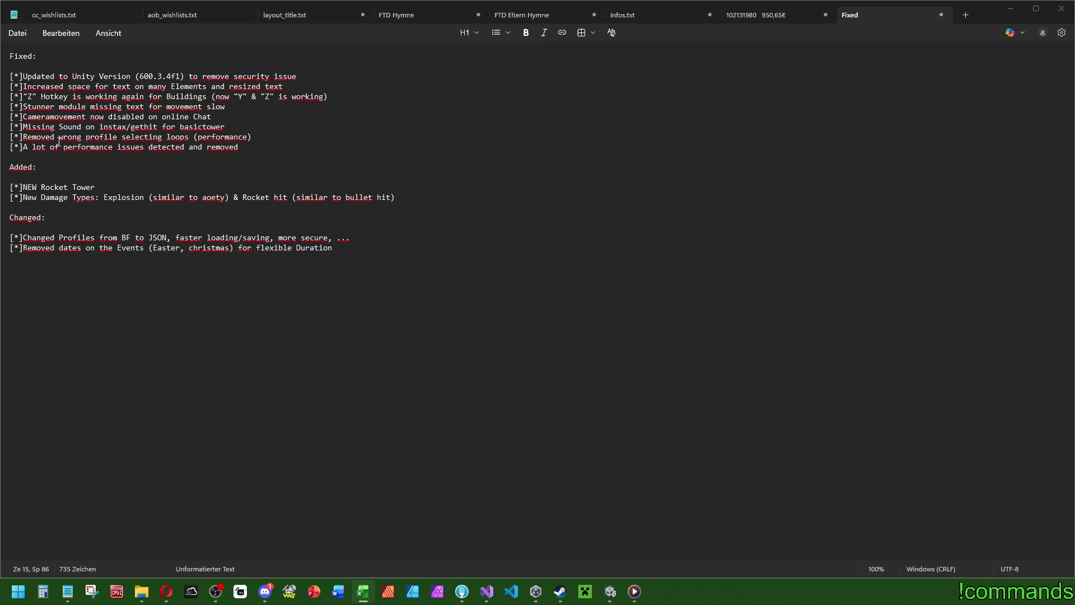
click(280, 128)
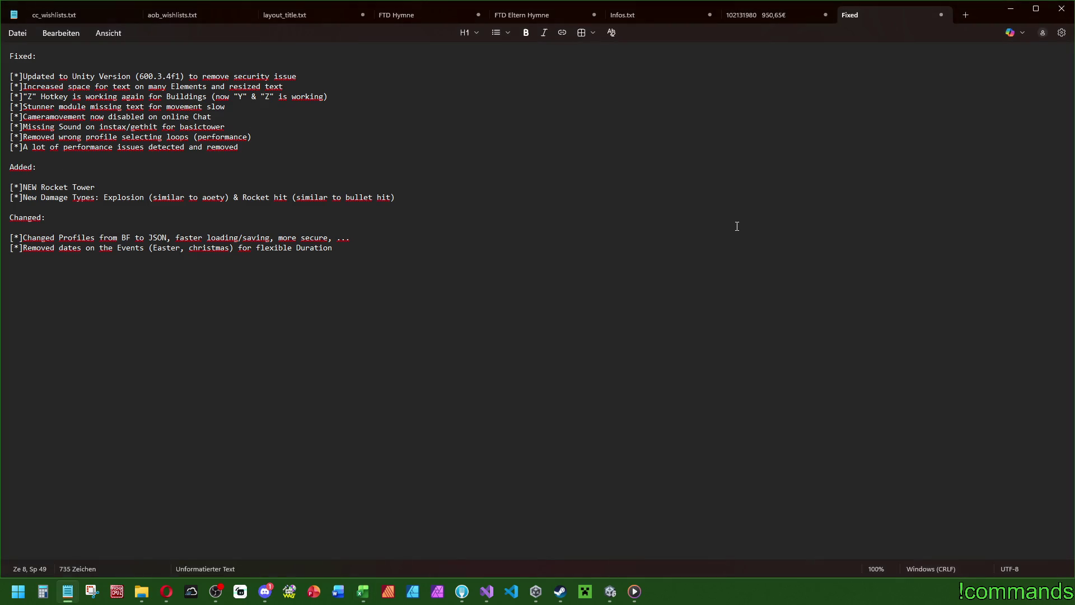
Step: Add the bullet '[*]Corrected a lot of translations' below the Missing Sound line
key(Return)
text([*])
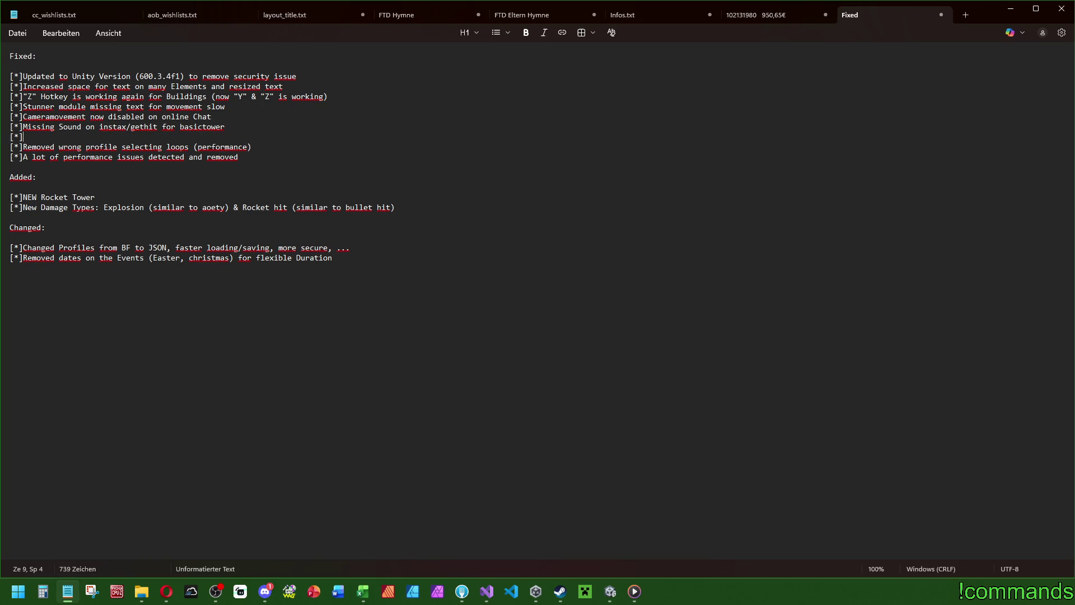
text(Corrected a lot of translations)
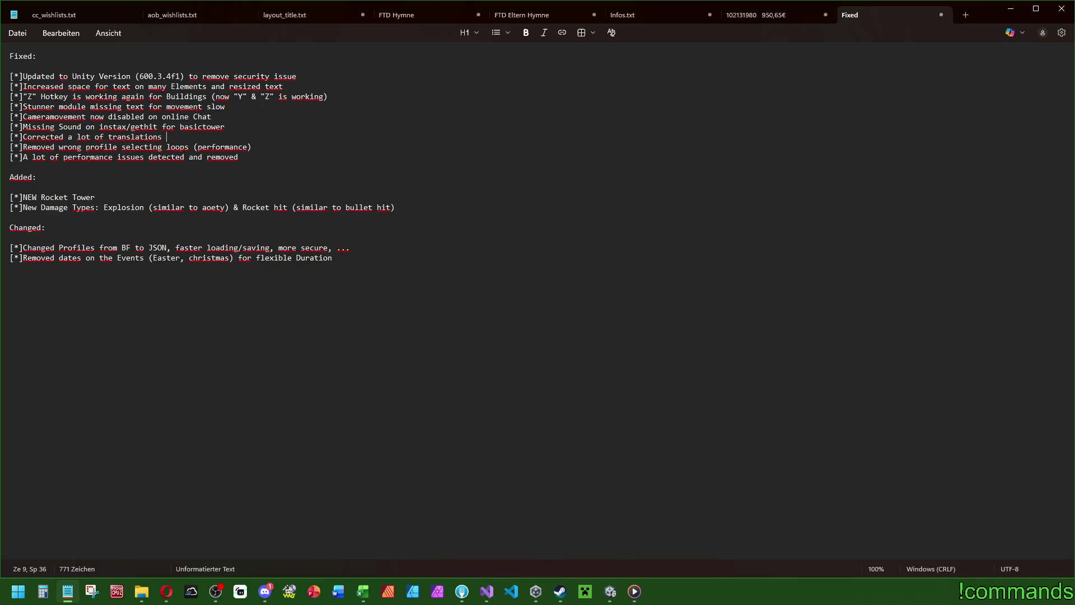
key(BackSpace)
key(ctrl+shift+End)
key(ctrl+a)
click(677, 369)
key(alt+Tab)
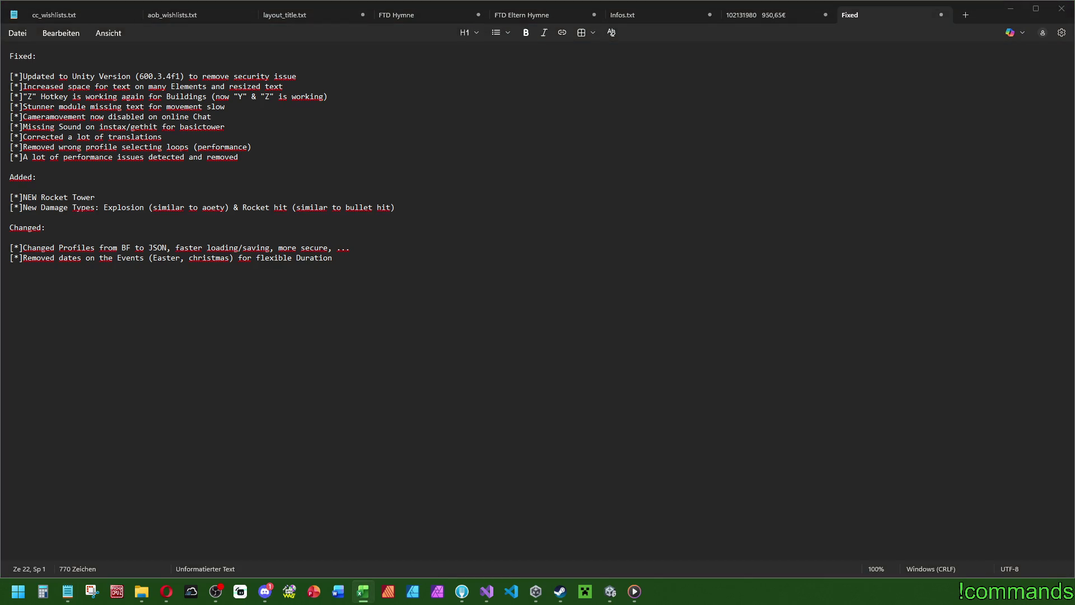
Step: Start a new Added bullet below Damage Types and change 'New' there to 'NEW'
click(484, 207)
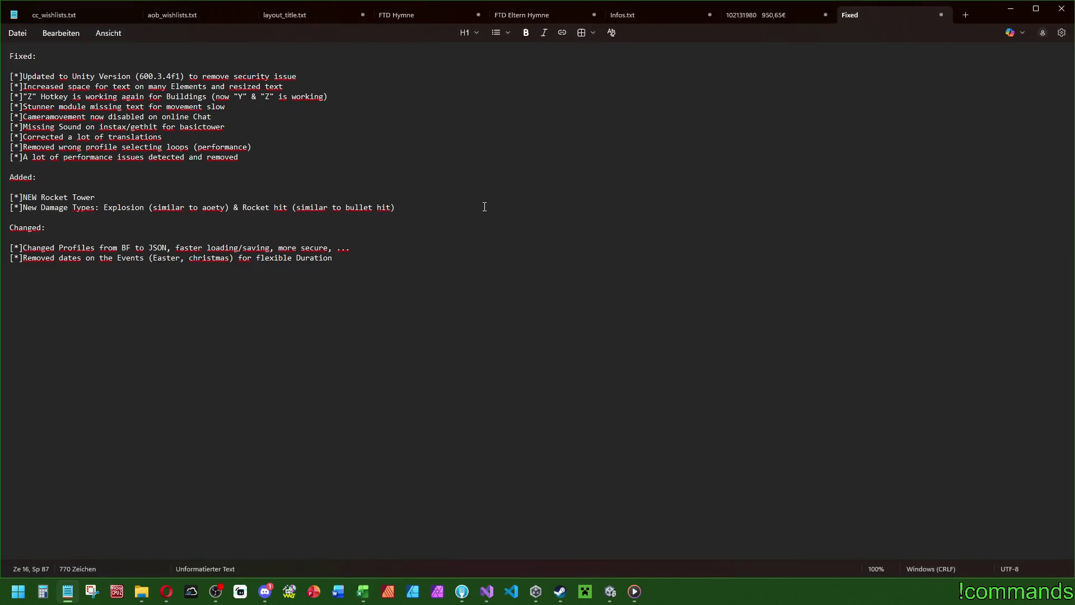
key(Return)
text([*])
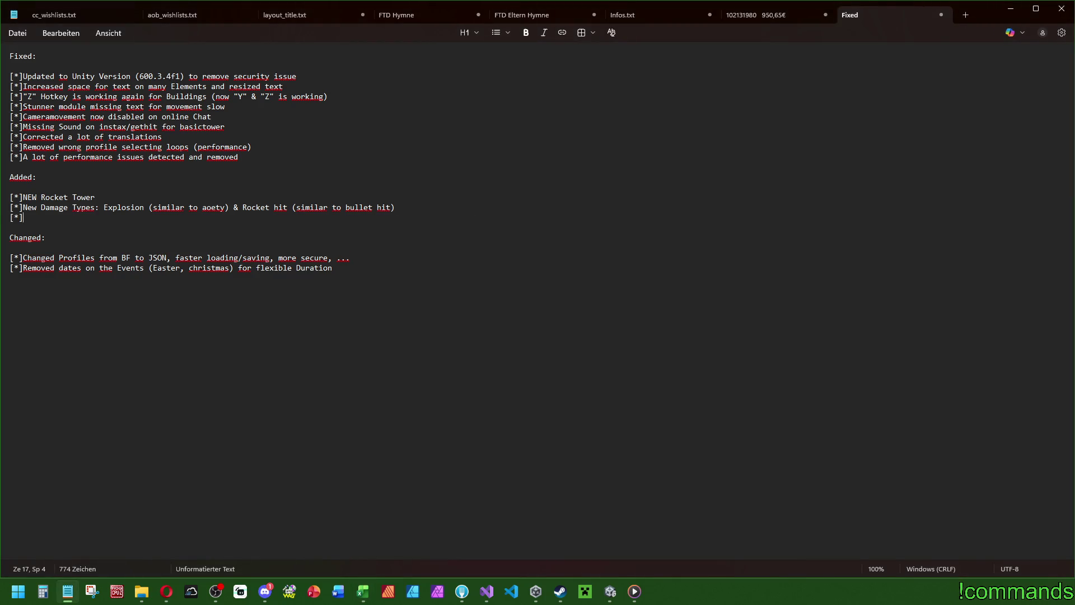
click(22, 207)
key(BackSpace)
key(BackSpace)
key(BackSpace)
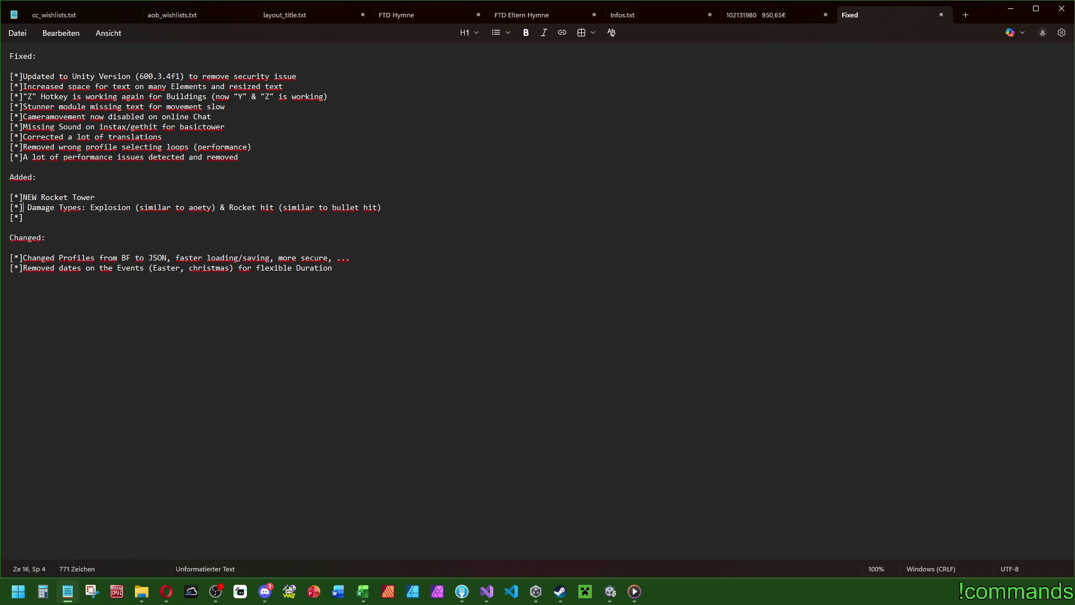
text(NEW)
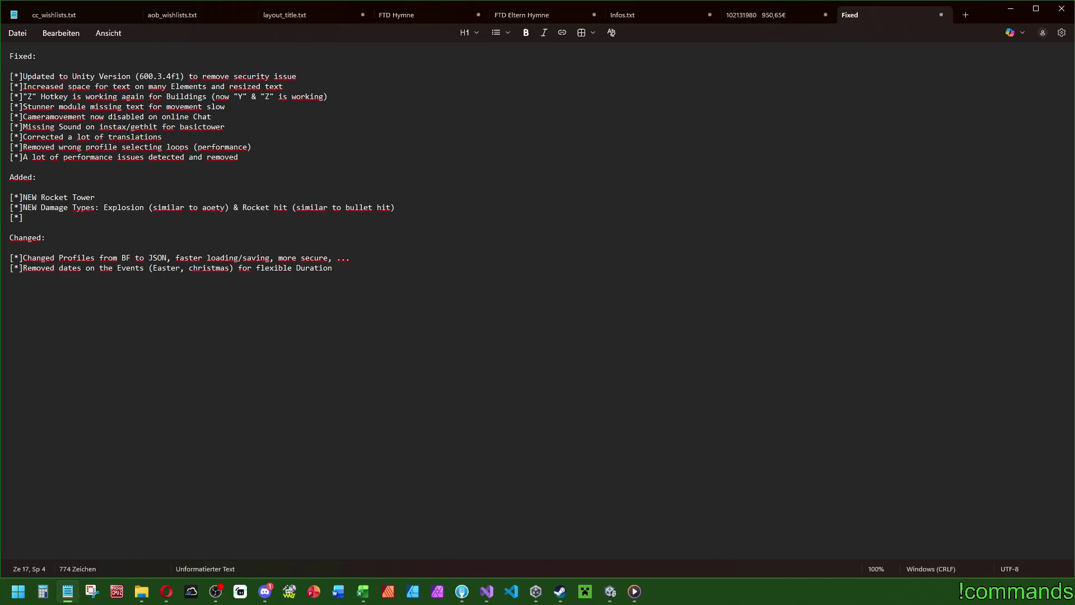
text(Module repoi)
Step: Type 'Module reposition system for flexible module Slots (currently only used in rocket Tower)'
key(BackSpace)
text(sition)
key(BackSpace)
key(BackSpace)
key(BackSpace)
text(reposition System for flexible module slow)
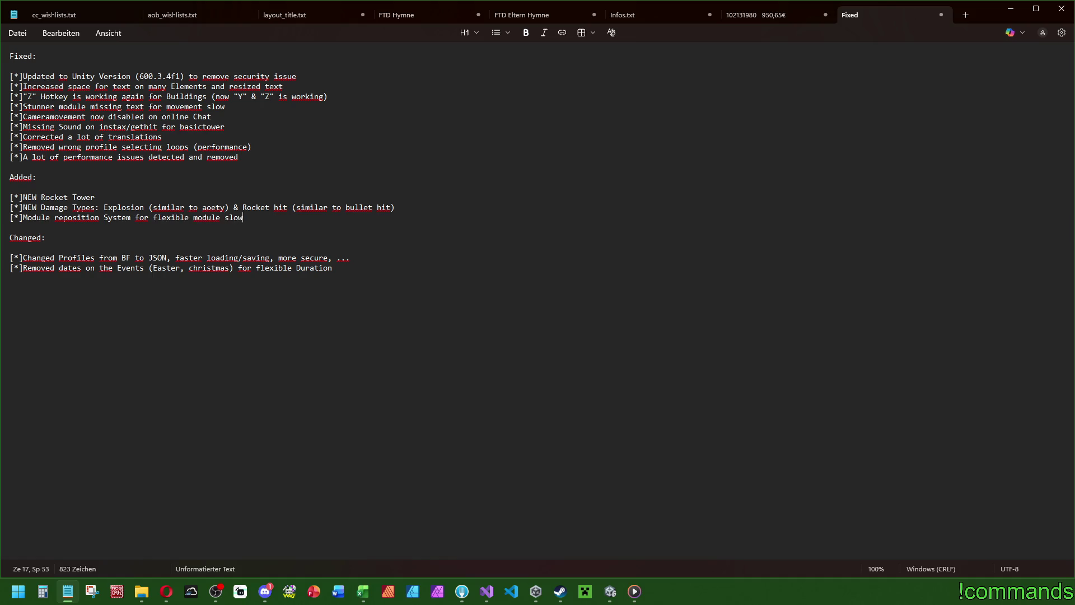
key(BackSpace)
text(ts ()
text(current,)
text(y only r)
key(BackSpace)
text(used in roc)
text(ket Tower, visu)
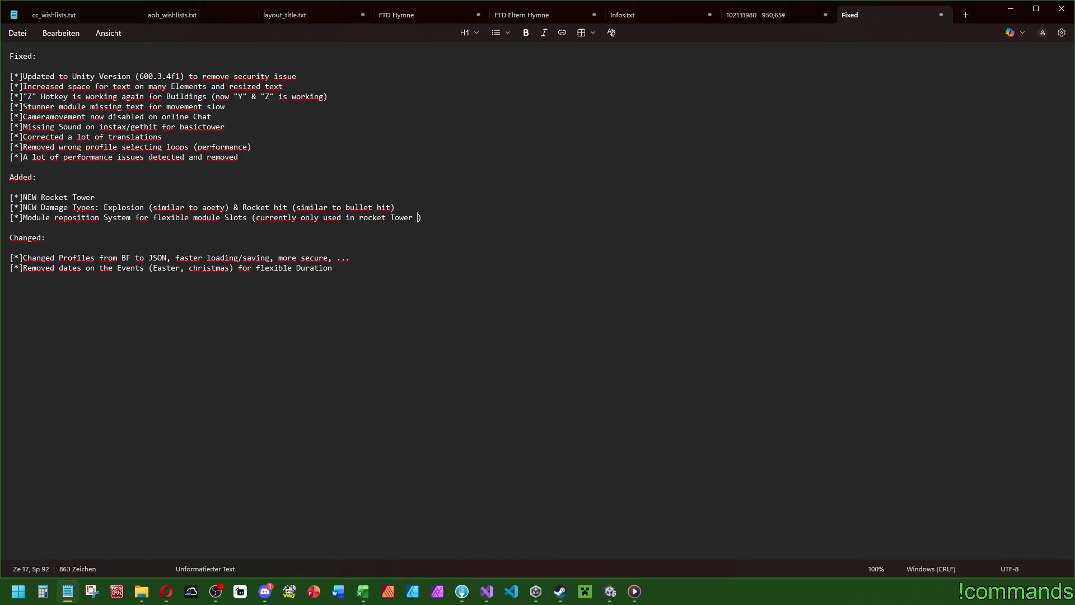
key(BackSpace)
key(BackSpace)
key(BackSpace)
Step: Prefix the bullet with 'Visual' and lowercase 'module' to read 'Visual module reposition system...'
click(23, 217)
text(*)
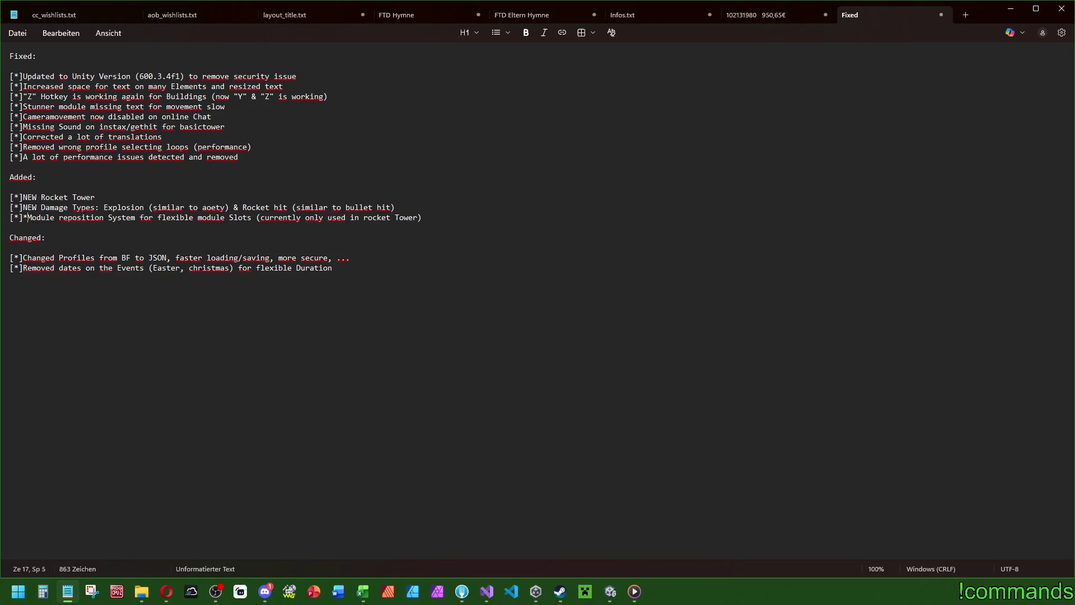
text(Visual)
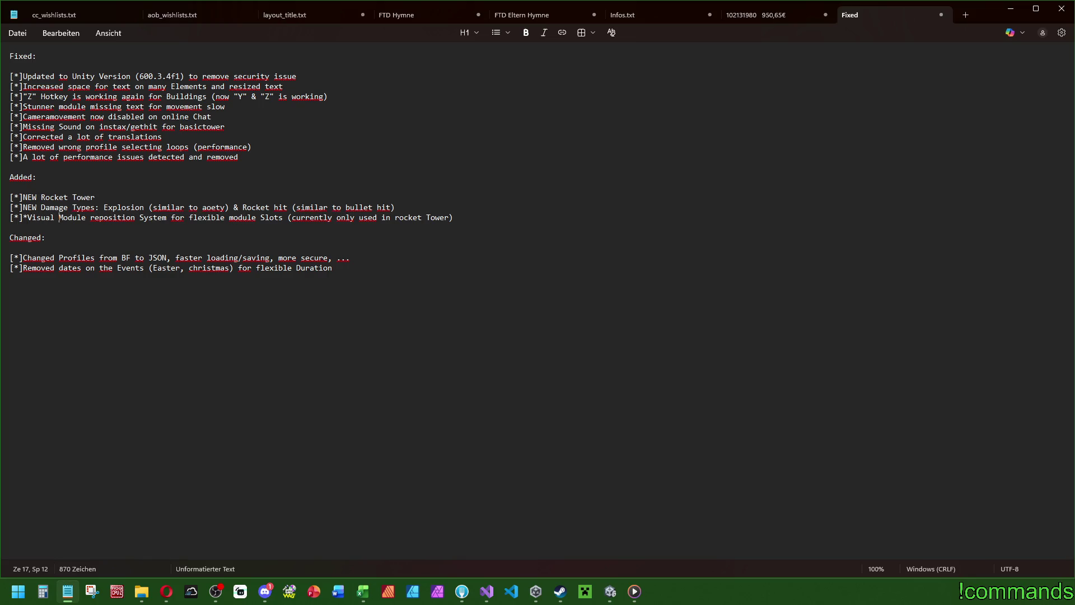
key(Delete)
text(m)
key(alt+Tab)
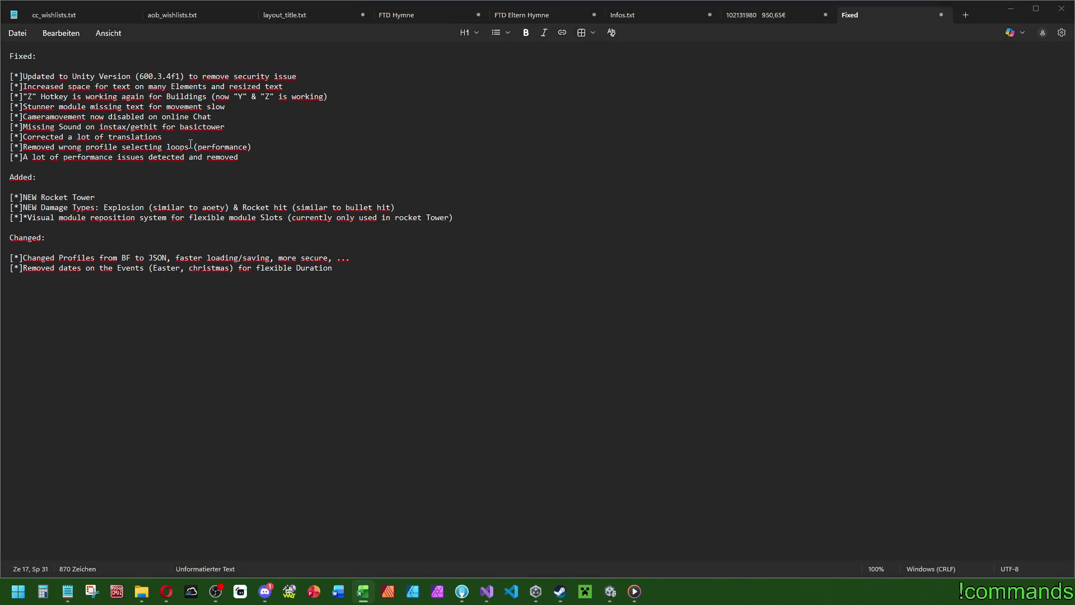
key(alt+Tab)
Step: Add the Fixed bullet '[*]Lighting on bright danger map (path light)' below Missing Sound
click(251, 127)
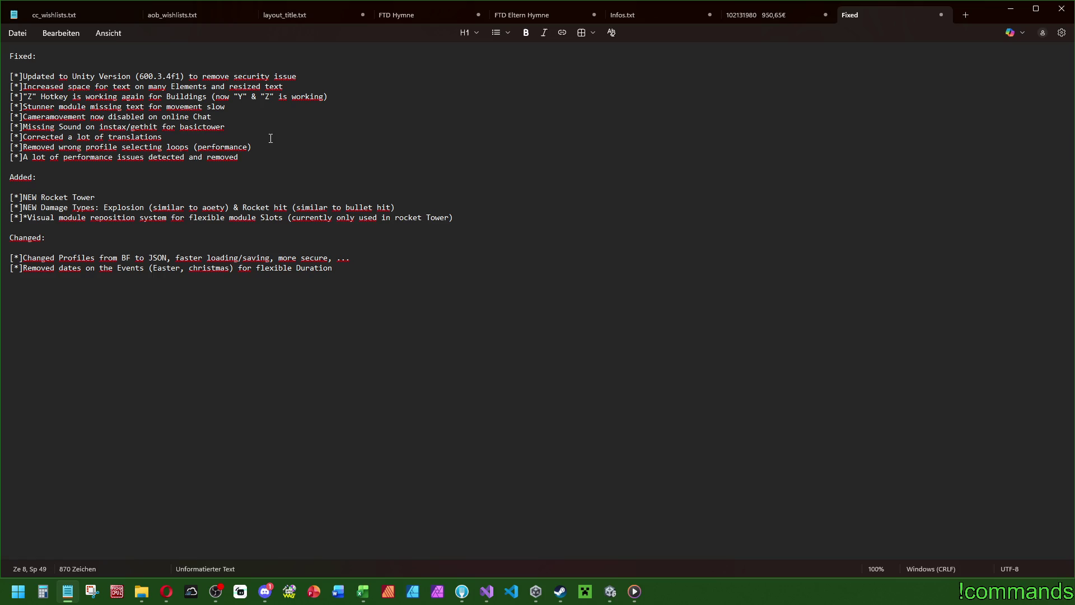
key(Return)
text([*]Light)
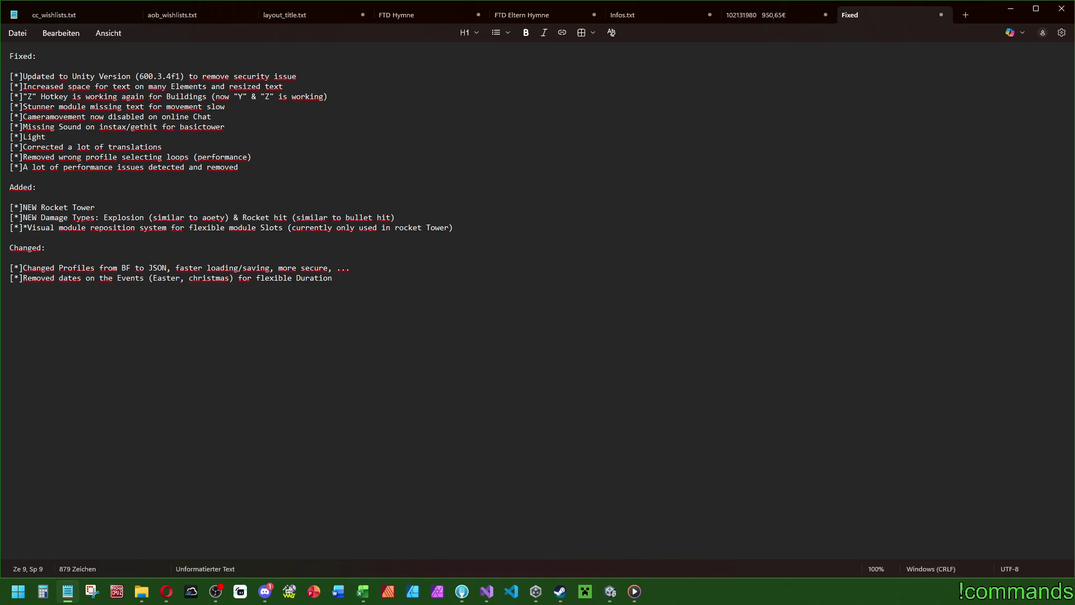
text(ing on )
text(bright danger )
text(map)
text( (path )
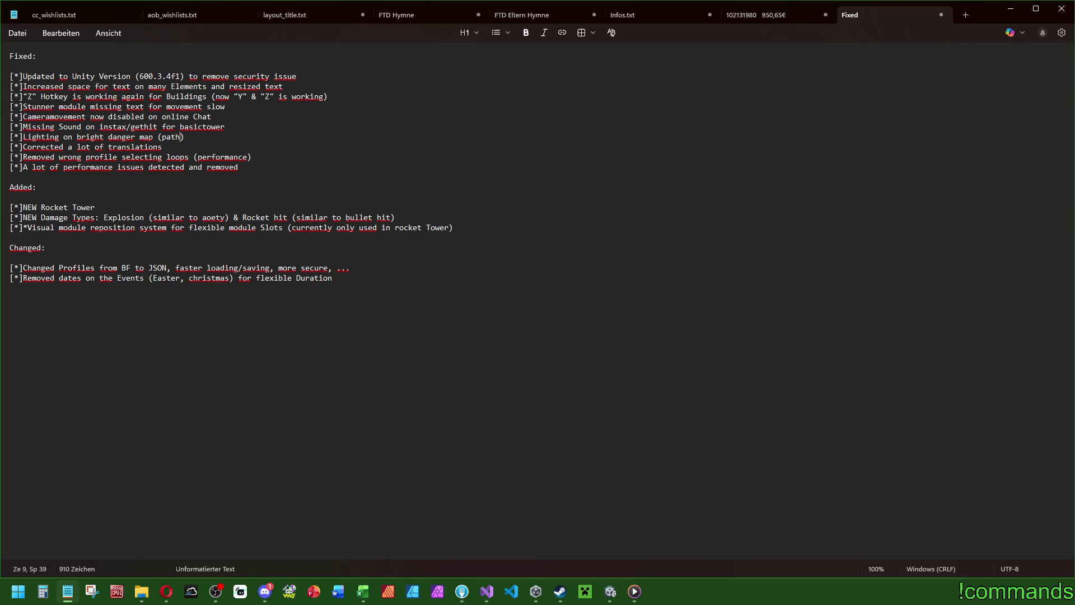
text(light)
click(264, 591)
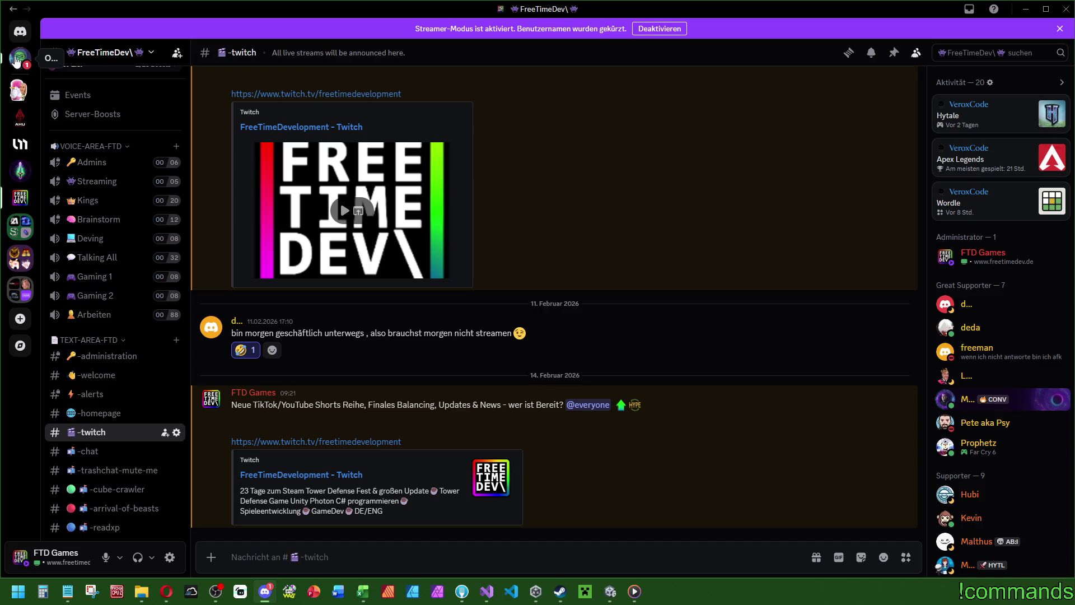
key(alt+Tab)
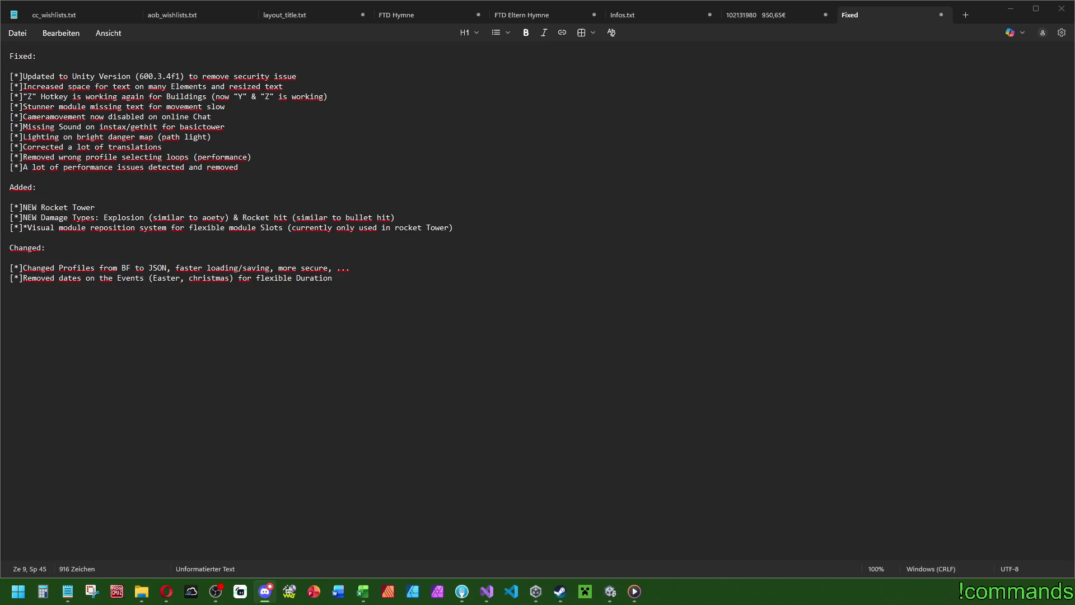
click(264, 591)
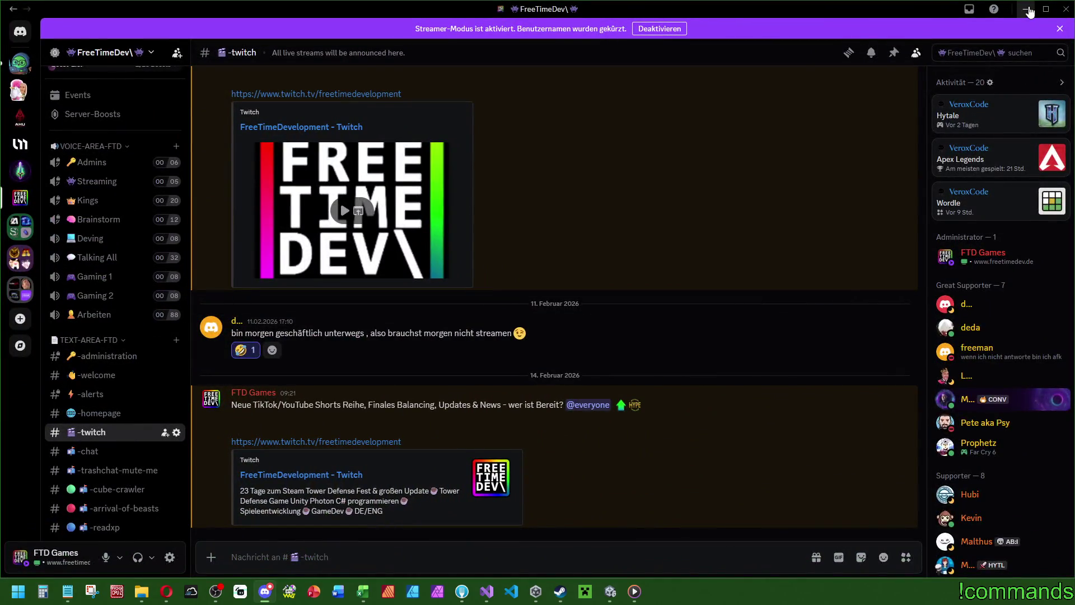
click(1028, 10)
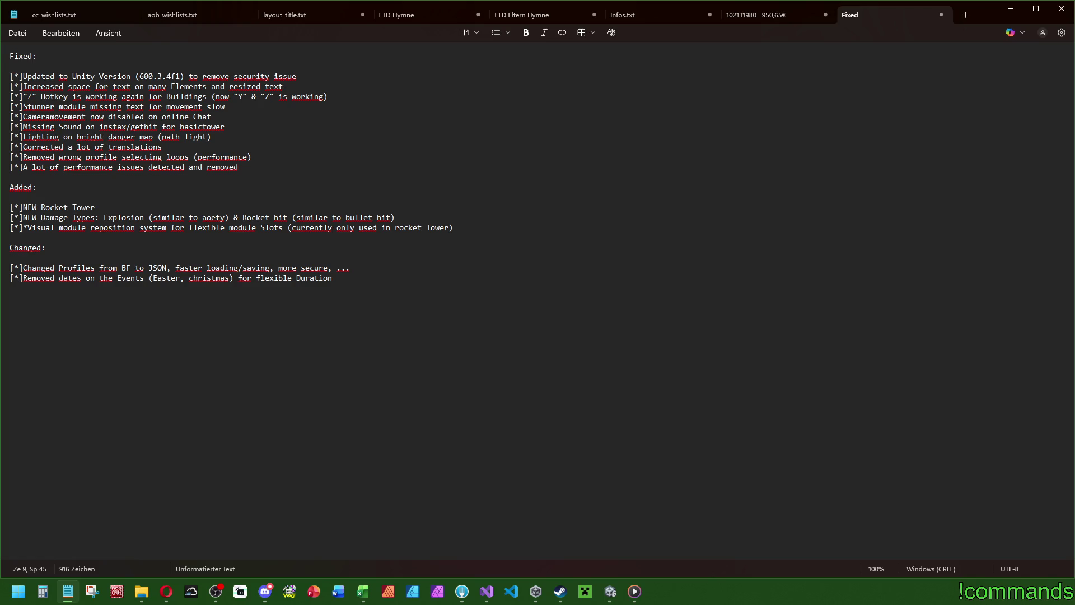
click(363, 592)
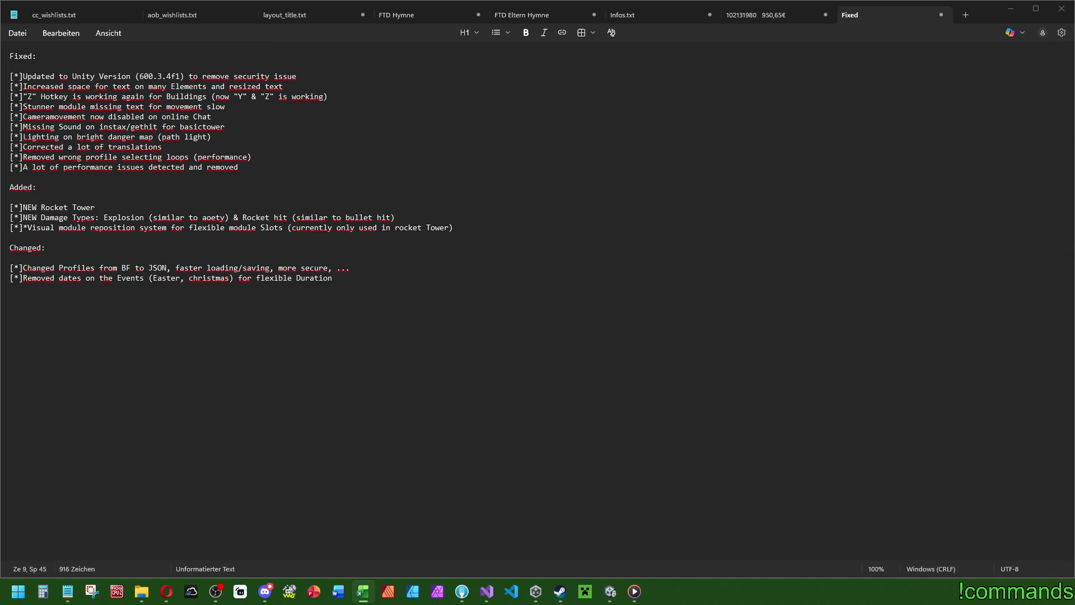
Step: Add a Fixed bullet below Lighting: 'Corrected Audio channel on soft entry Music <-> sound'
click(386, 137)
key(Return)
text([*]Musi)
key(BackSpace)
key(BackSpace)
key(BackSpace)
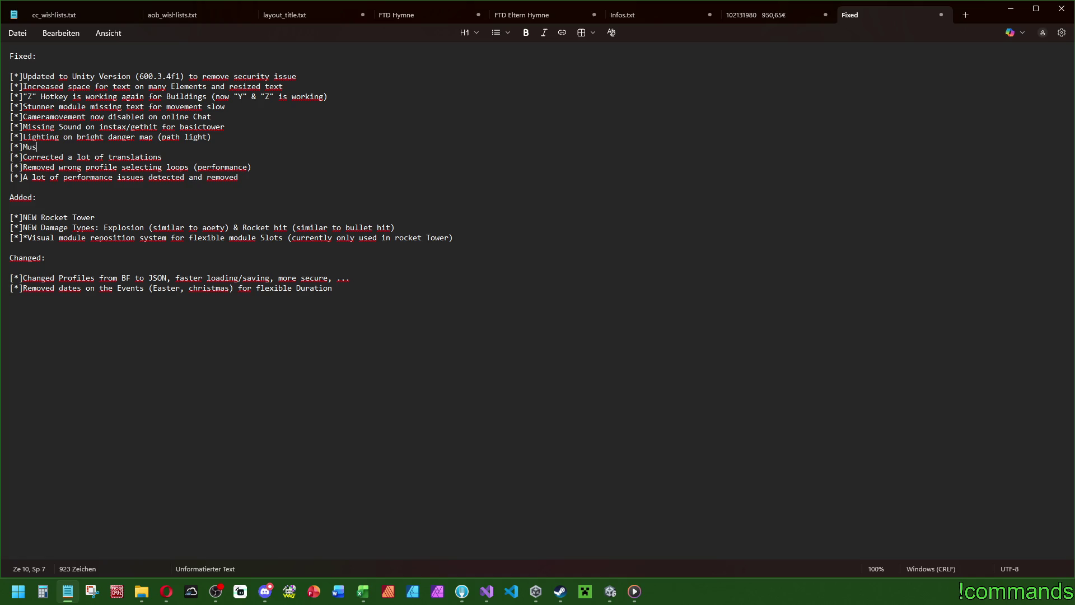
text(Corrected s)
key(BackSpace)
text(Audio channel on )
text(soft entr)
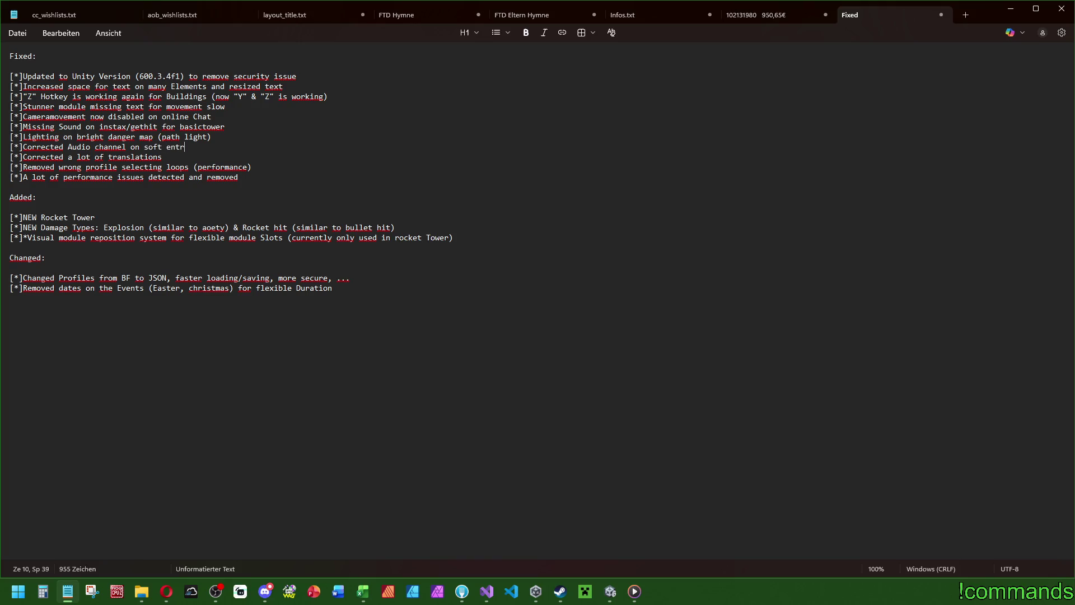
text(y Music <-> )
text(sound)
Step: Open a new empty [*] Fixed bullet right after the path light entry
key(alt+Tab)
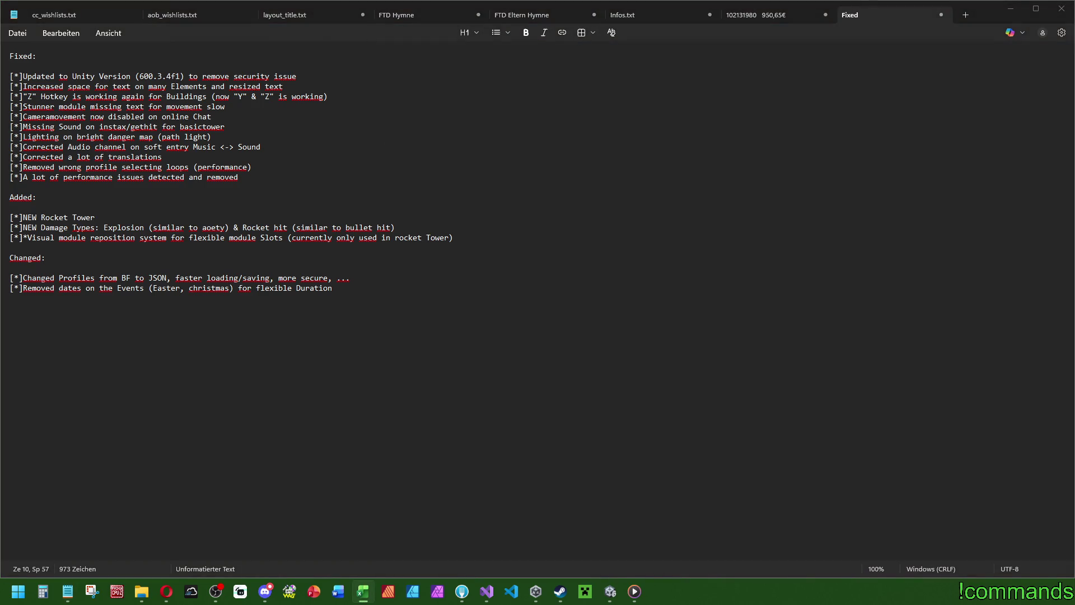
click(268, 146)
click(240, 138)
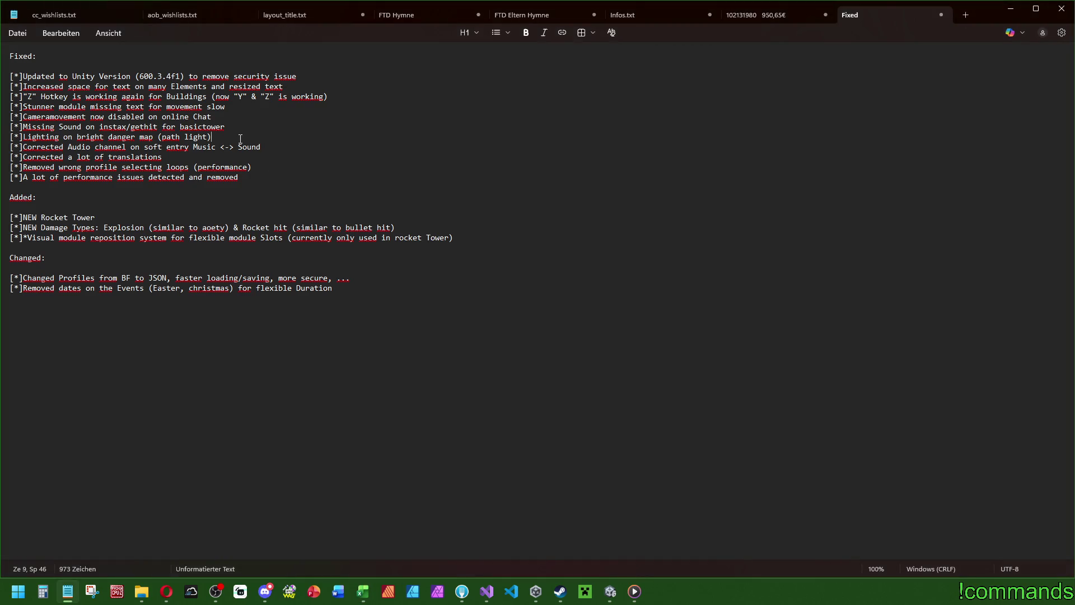
key(Return)
text([*])
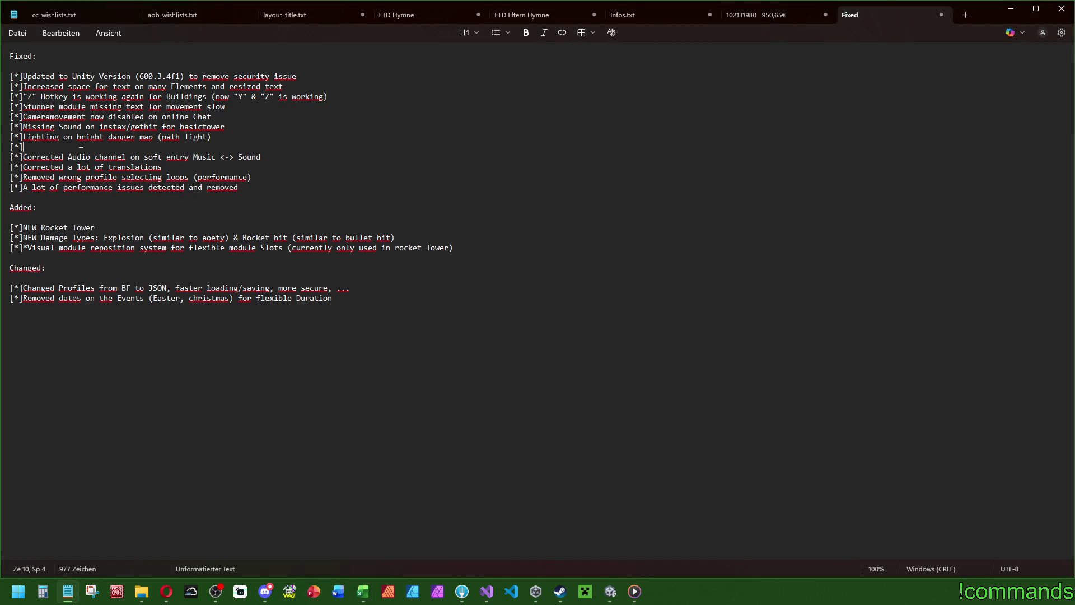
drag(68, 157, 24, 158)
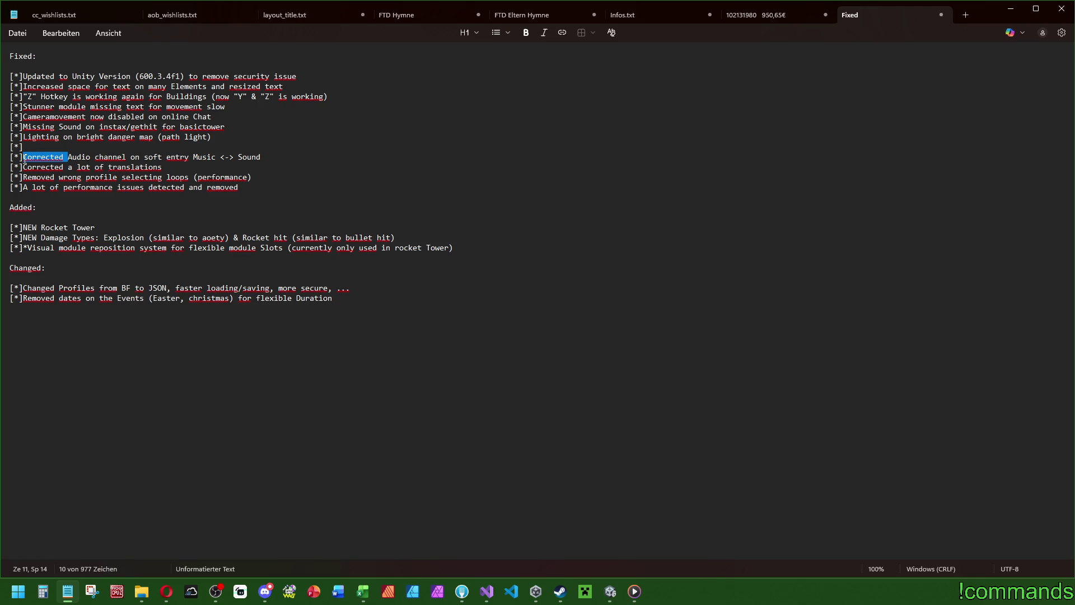
click(252, 147)
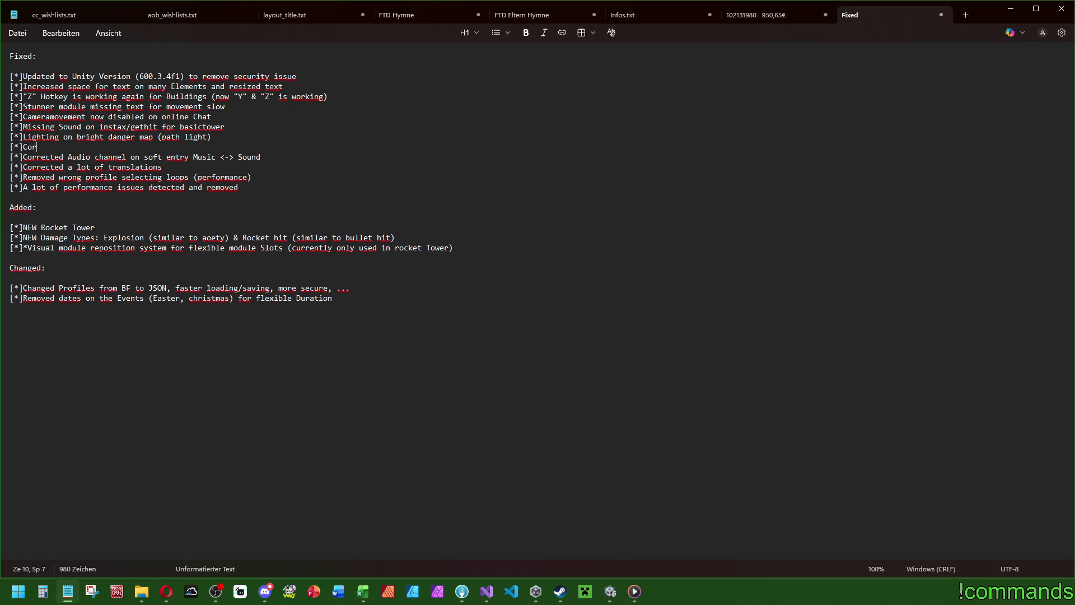
Step: Fill the new bullet with 'Text, if no power up Building is effecting the tower', without a trailing comma
text(Text)
key(BackSpace)
text(, if no pow)
text(er up Building is e)
text(ffecting the )
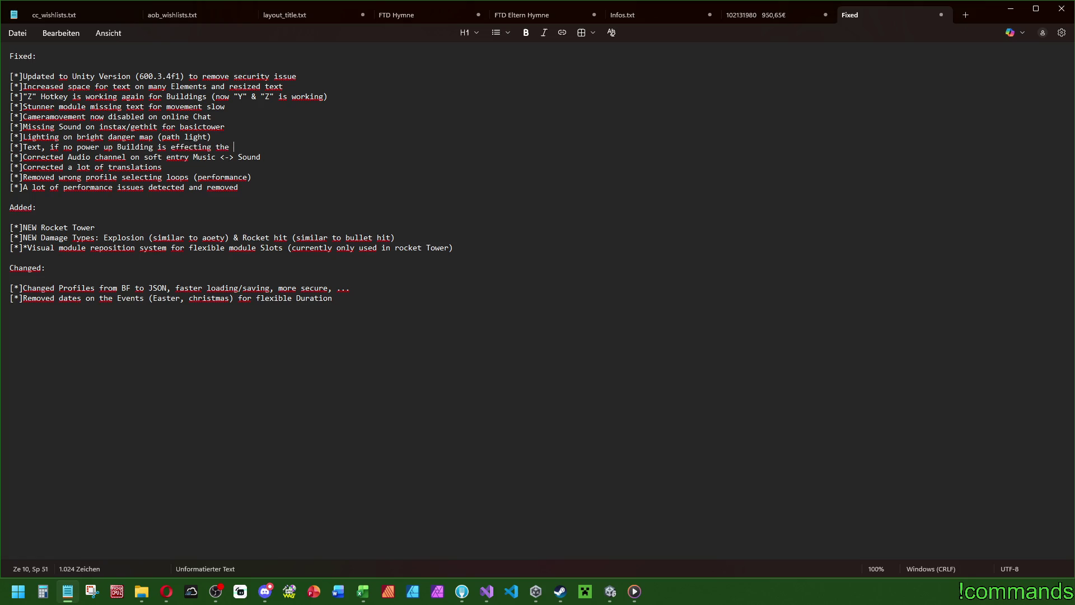
text(tower,)
key(BackSpace)
key(BackSpace)
click(25, 148)
text(Corrected)
key(BackSpace)
key(BackSpace)
key(BackSpace)
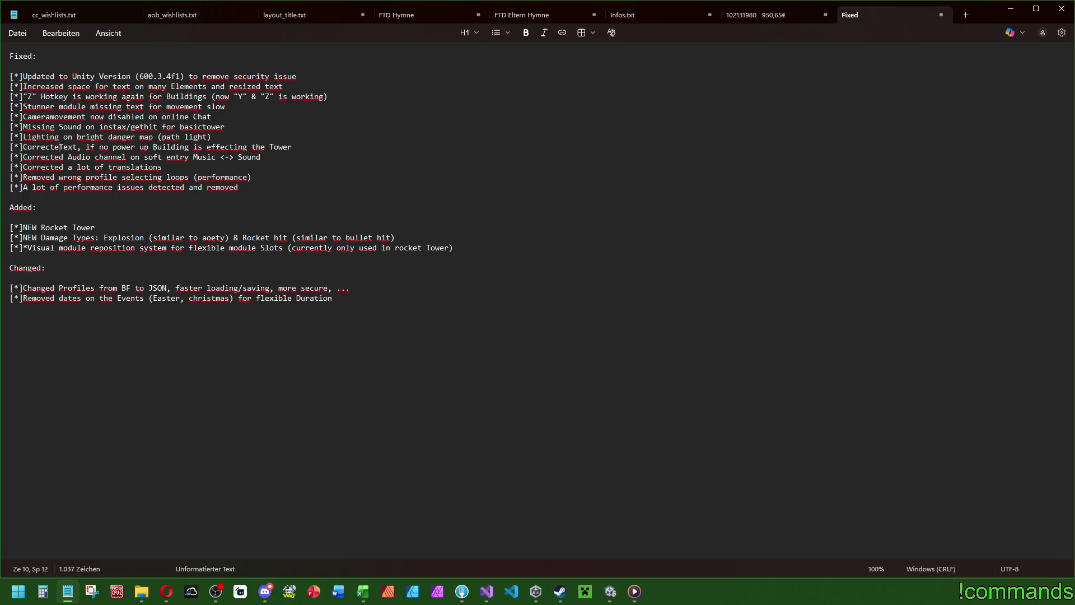
click(24, 157)
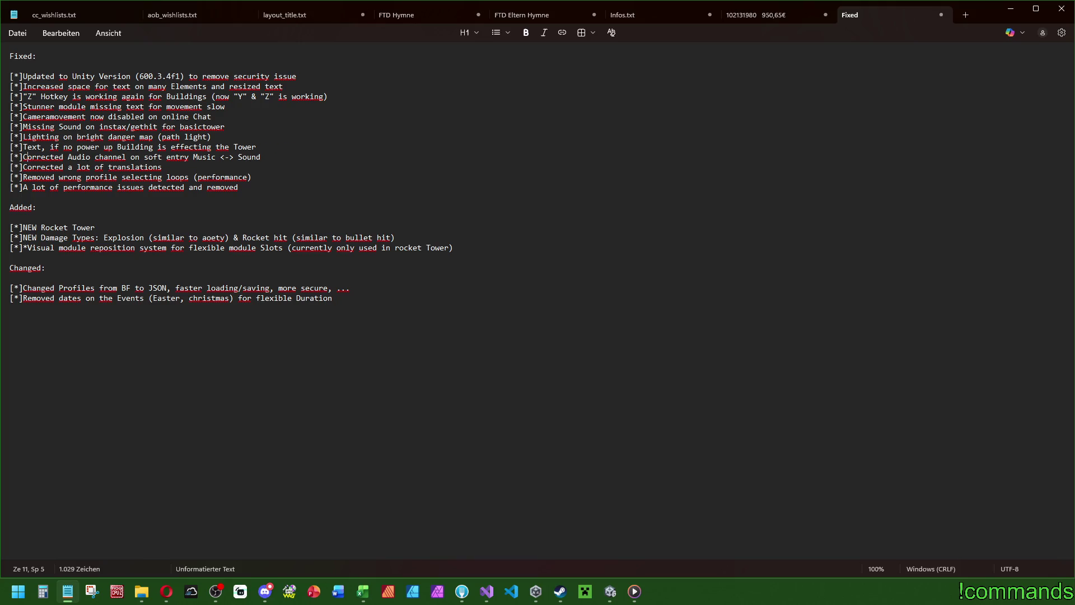
Step: Remove 'Corrected' from the audio channel bullet and make the translations bullet start with 'A'
mouse_move(68, 157)
mouse_down()
mouse_move(23, 157)
mouse_move(23, 168)
mouse_up()
key(BackSpace)
click(73, 167)
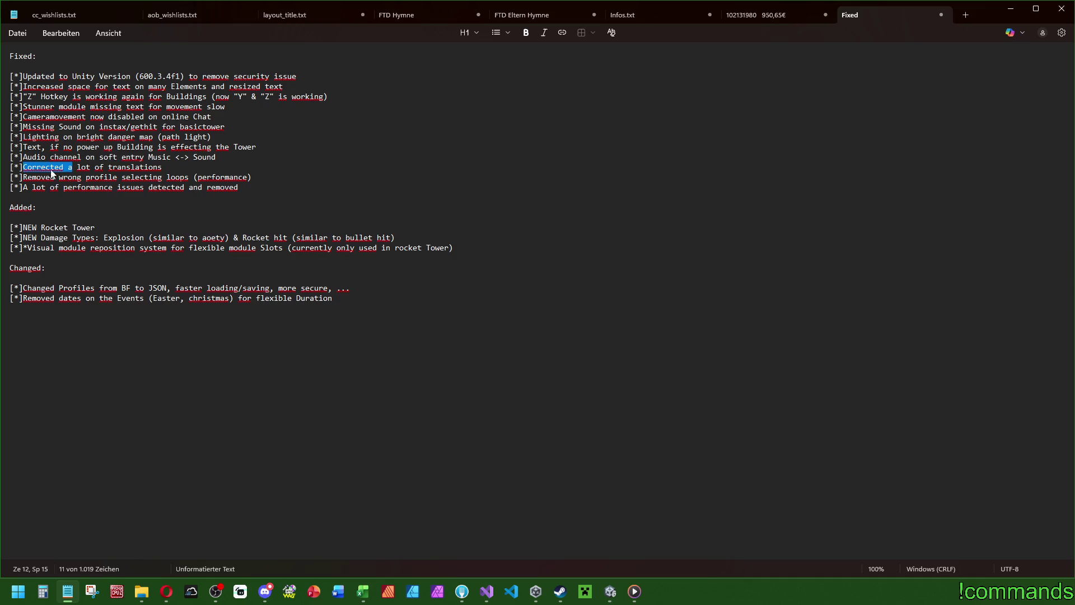
text(W)
key(BackSpace)
text(A)
Step: Reword the power-up bullet to 'If no power up Building is effecting the Tower -> correct text'
key(Up)
key(Up)
key(BackSpace)
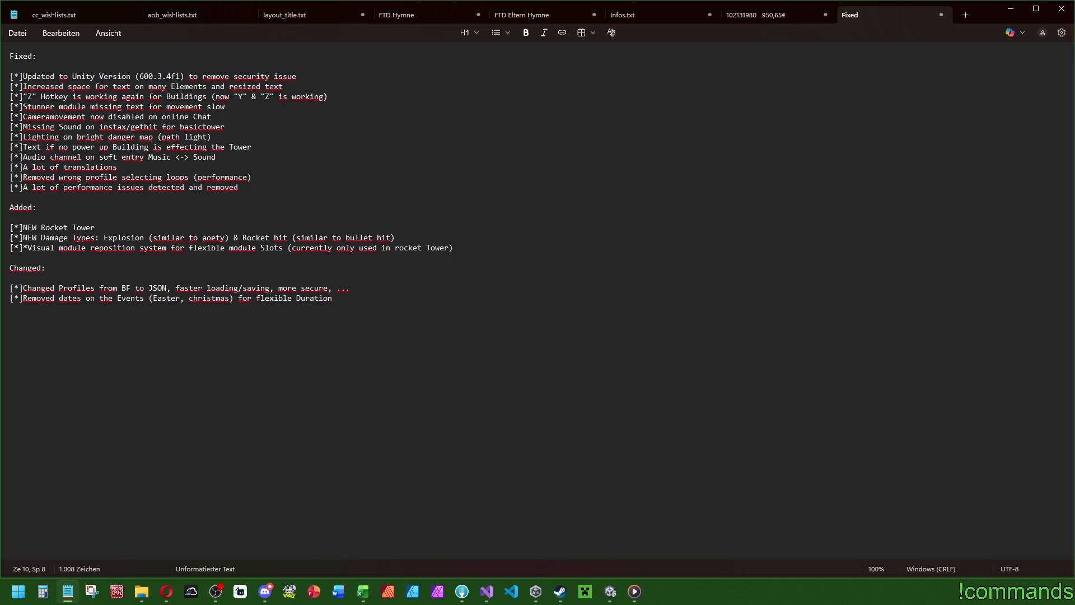
key(BackSpace)
key(BackSpace)
key(BackSpace)
text(I)
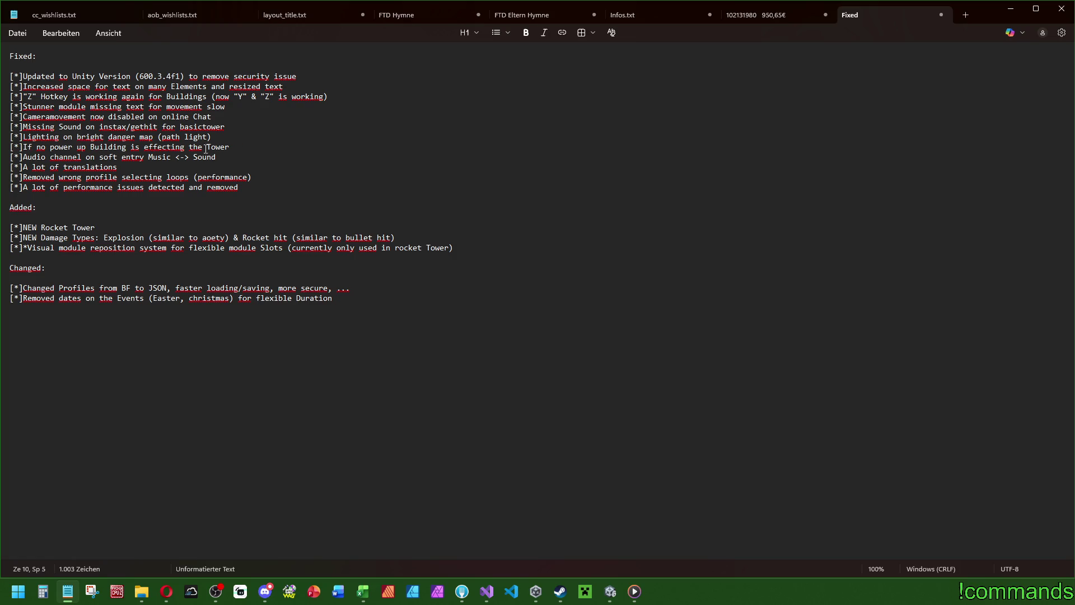
text( -> correct )
text(text)
key(alt+Tab)
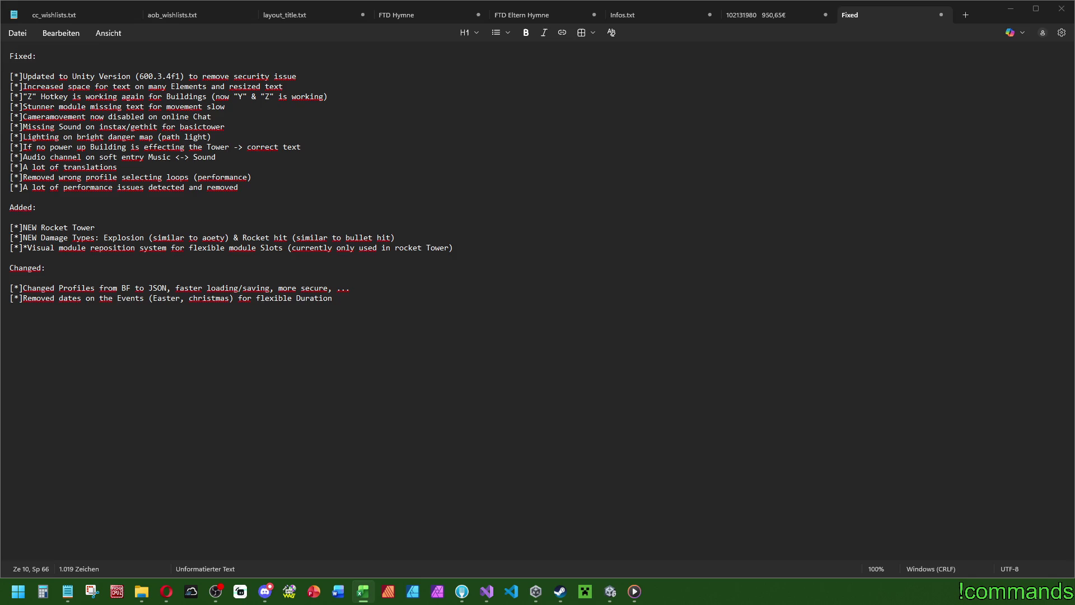
click(220, 594)
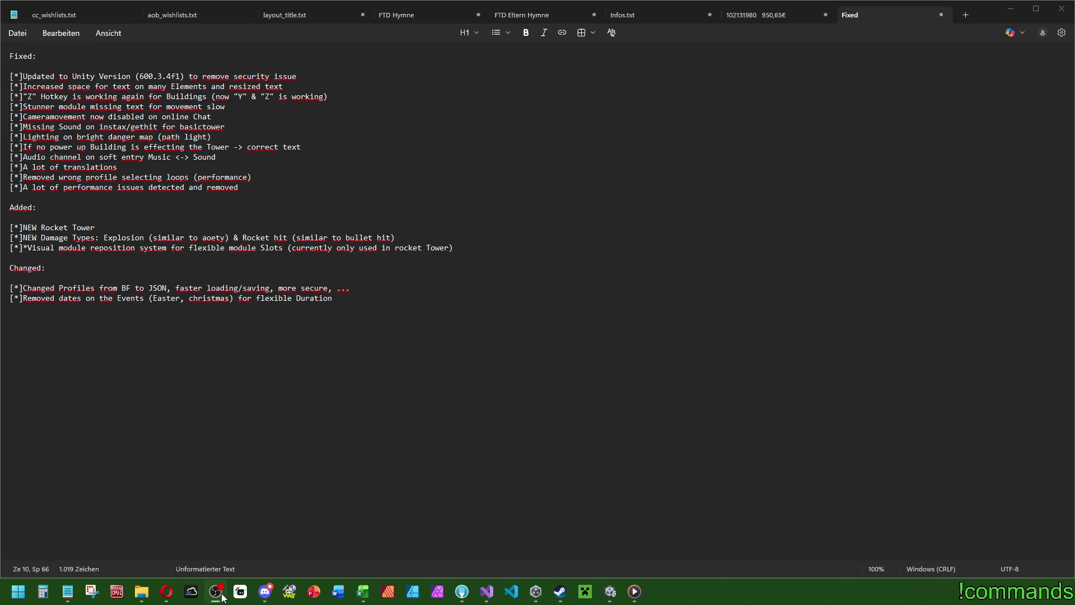
click(370, 599)
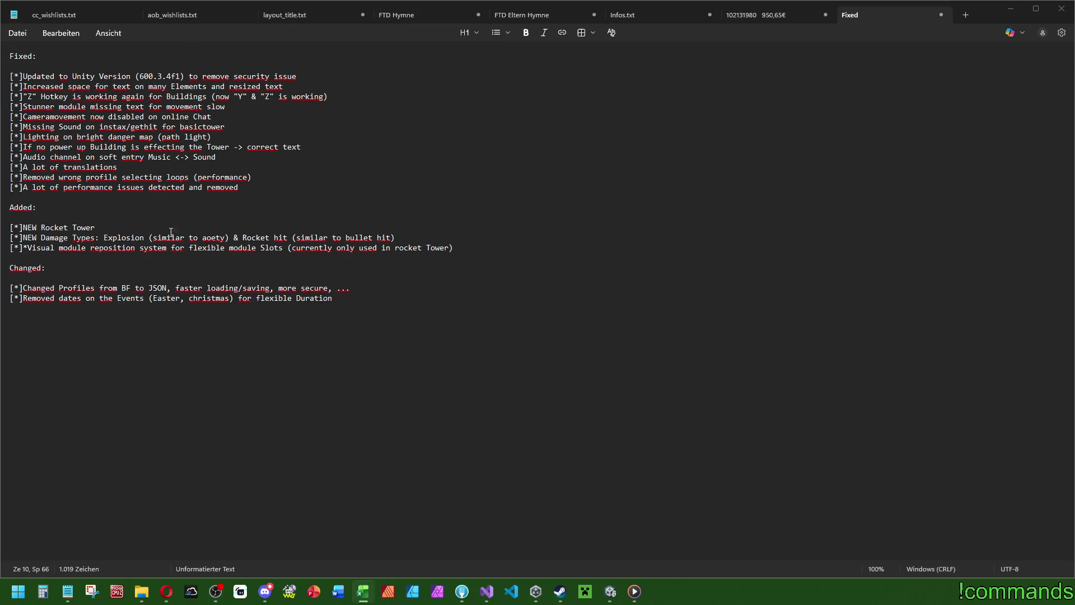
click(465, 248)
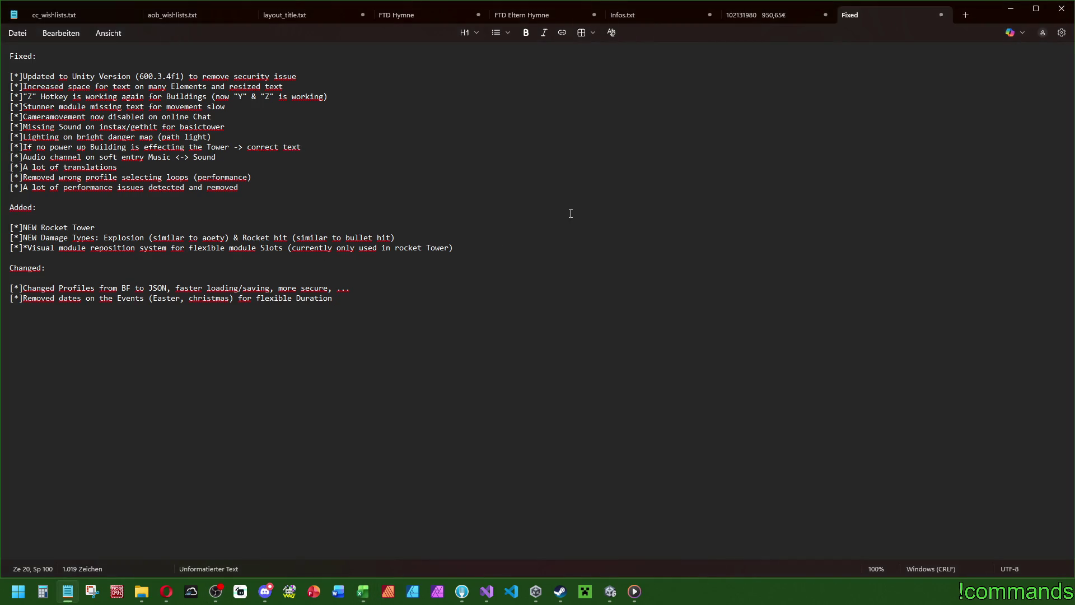
Step: Add the Added bullet 'NEW United Protectbase 4, 3 and 2 Players.' after Damage Types
key(Up)
key(Up)
key(Return)
text([*]NEW Protectb)
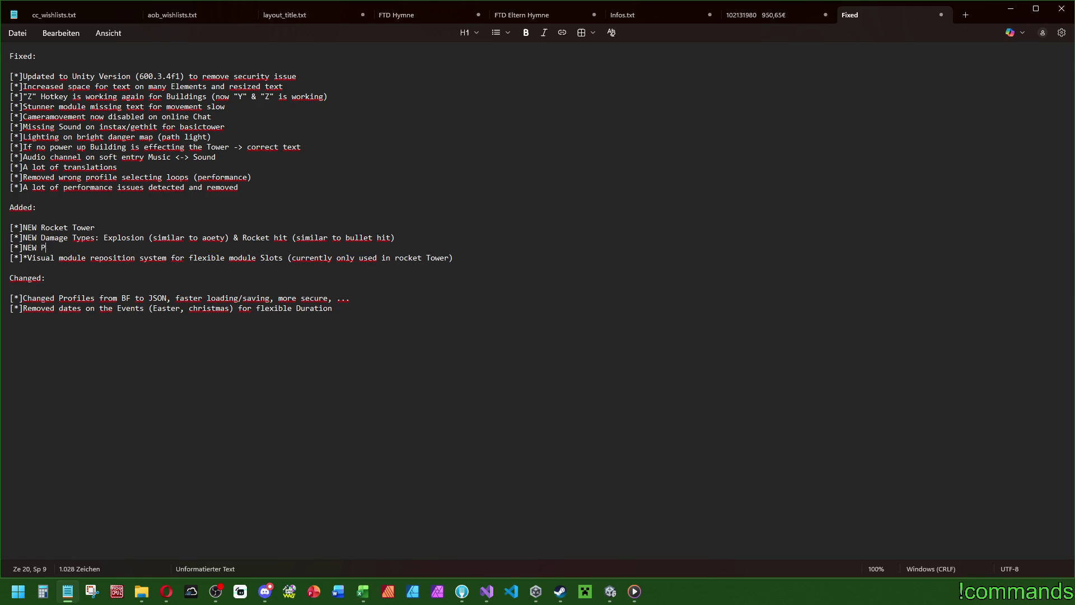
text(ase)
text( 4)
key(BackSpace)
key(BackSpace)
click(72, 248)
text(United)
click(154, 240)
click(152, 248)
text(4P)
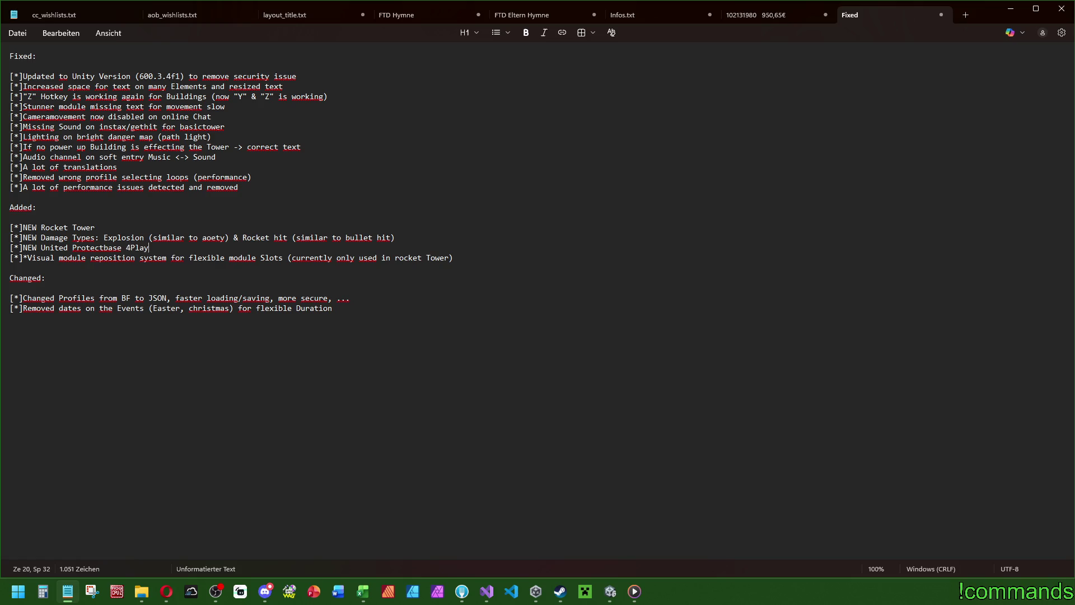
key(BackSpace)
text(, )
text(3 and 2 )
text(Players.)
Step: Select the entire 'NEW United Protectbase 4, 3 and 2 Players.' bullet line
drag(211, 247, 2, 246)
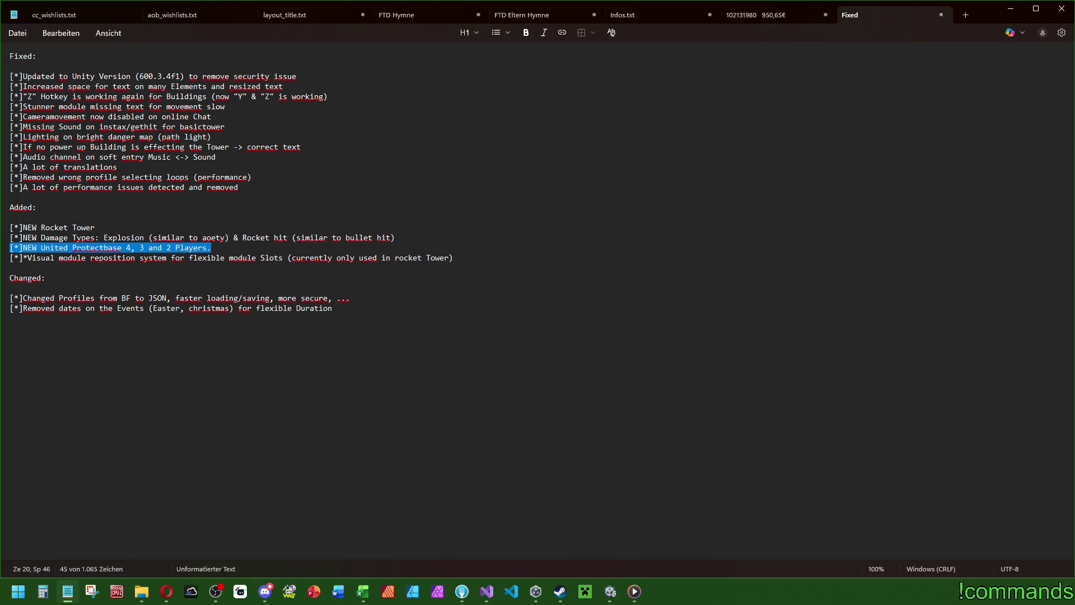
Step: Append '(and demolished rocket tower)' to the NEW Rocket Tower bullet
key(alt+Tab)
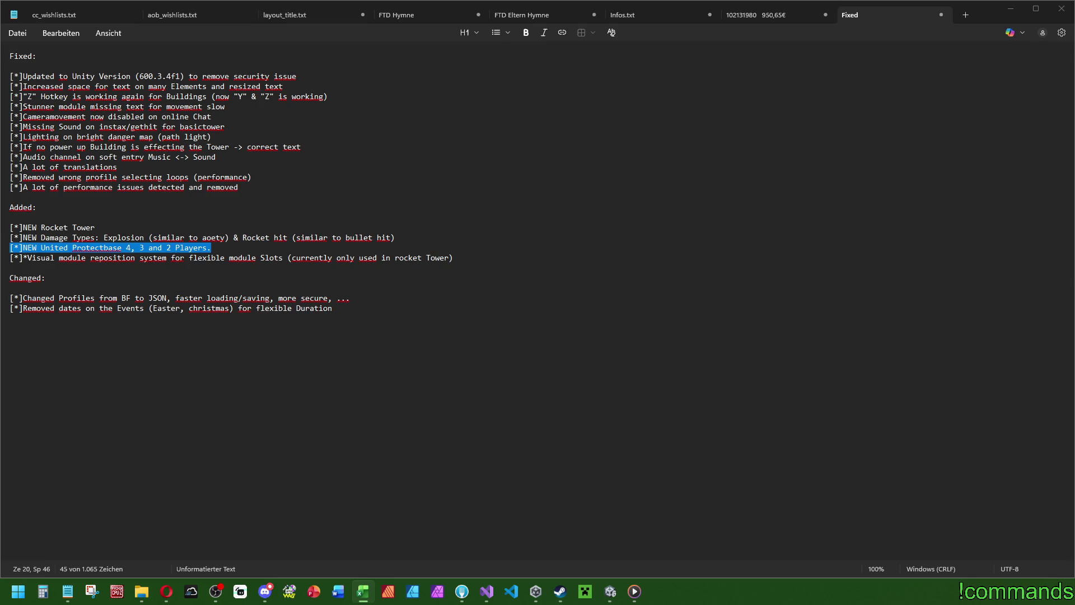
click(134, 227)
text(())
text(Damage)
key(BackSpace)
key(BackSpace)
key(BackSpace)
key(BackSpace)
key(BackSpace)
key(BackSpace)
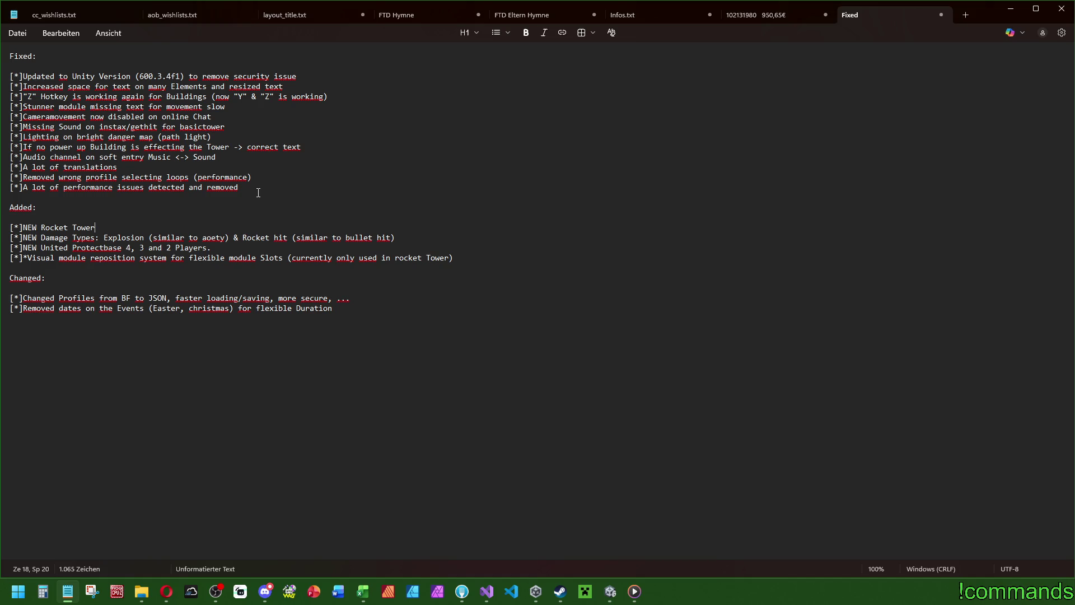
text((and )
text(demolished ro)
text(cket tower)
Step: Bring up the Save As dialog for the notes, then close it without saving
click(390, 175)
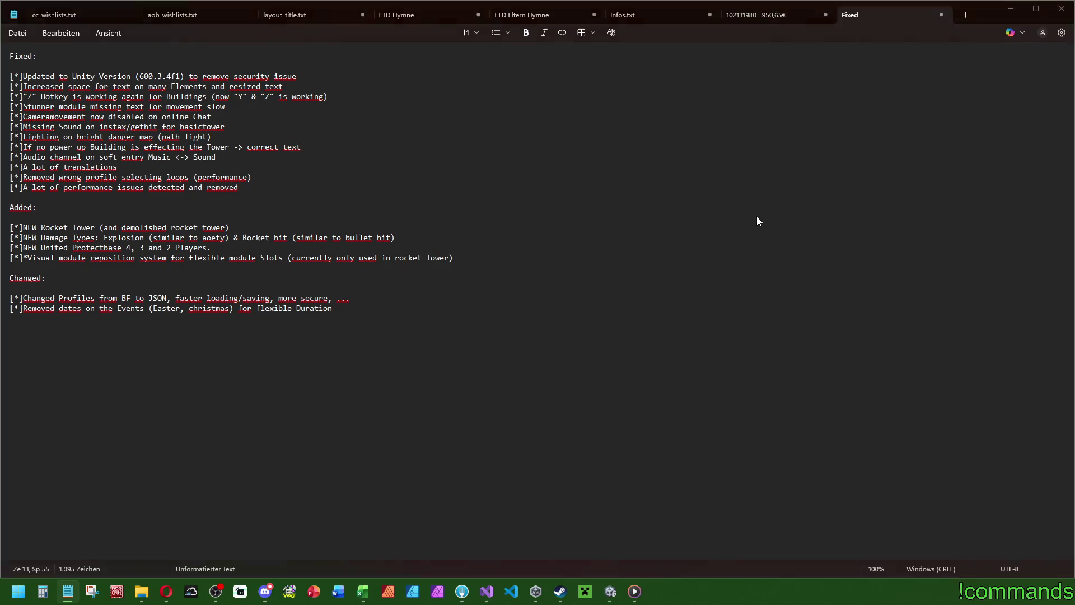
key(ctrl+s)
click(655, 13)
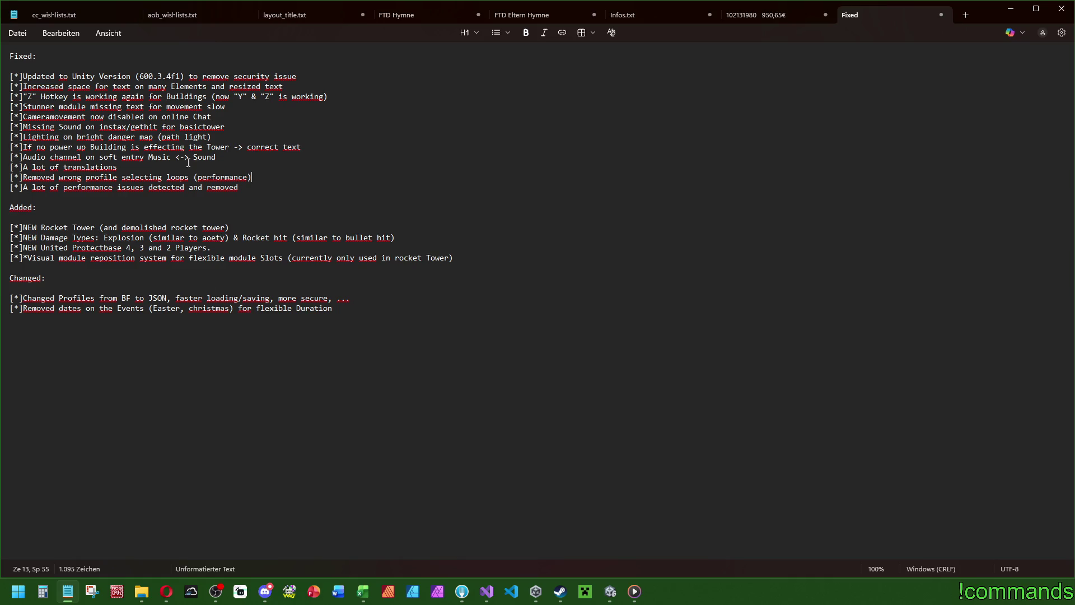
key(alt+Tab)
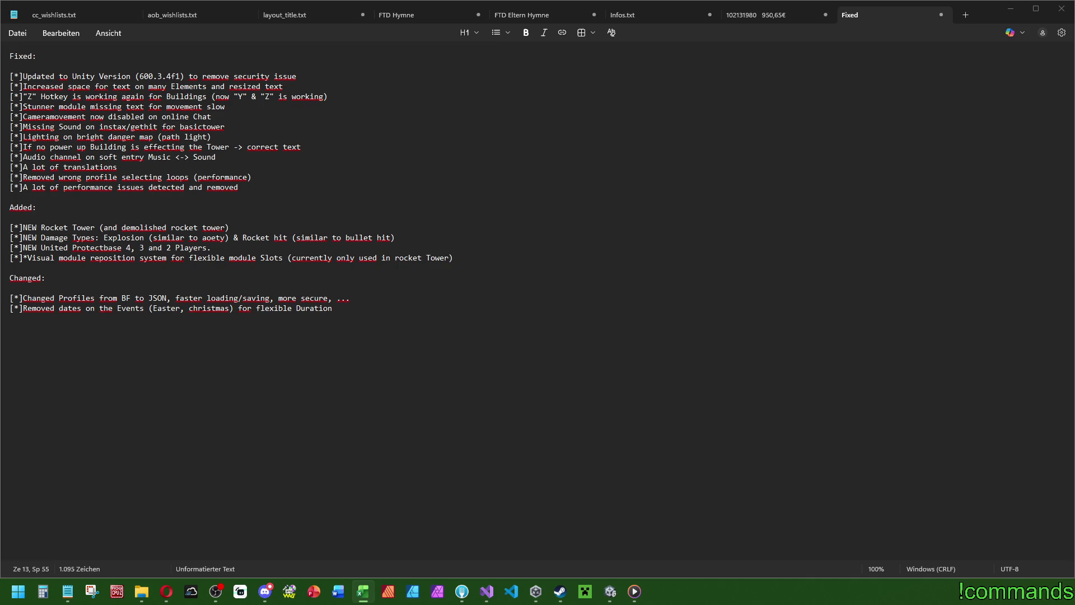
Step: Insert 'NEW Co-Op Mode United Base (Defend 1x Protectbase together)' as an Added bullet after Damage Types
click(195, 223)
click(209, 252)
click(421, 239)
key(Return)
text([*]NEW Co-Op Mode )
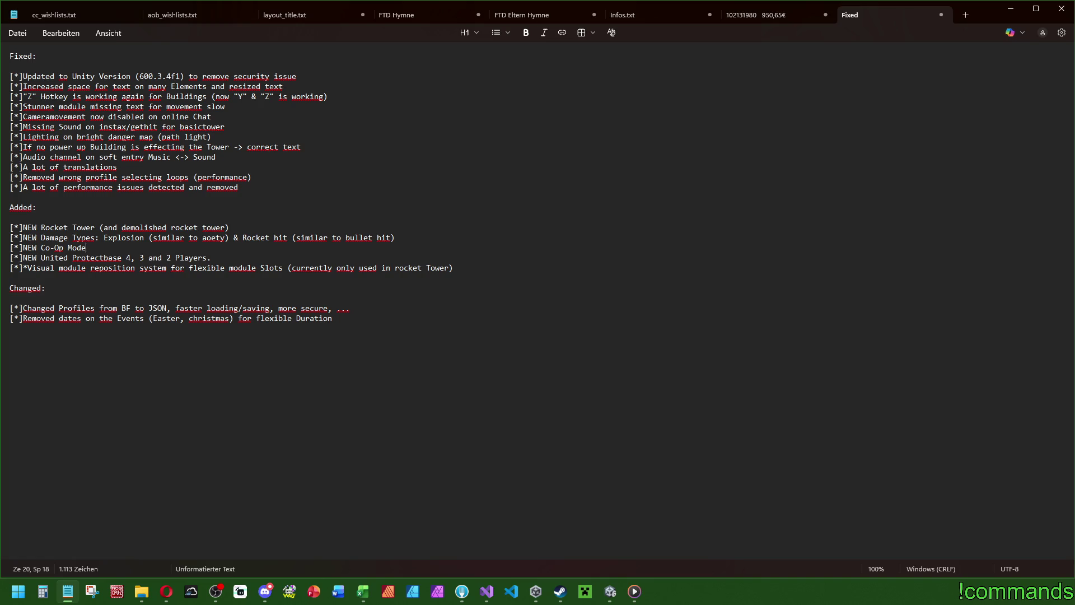
text(United Base)
text( (Defend)
text( 1x Protect)
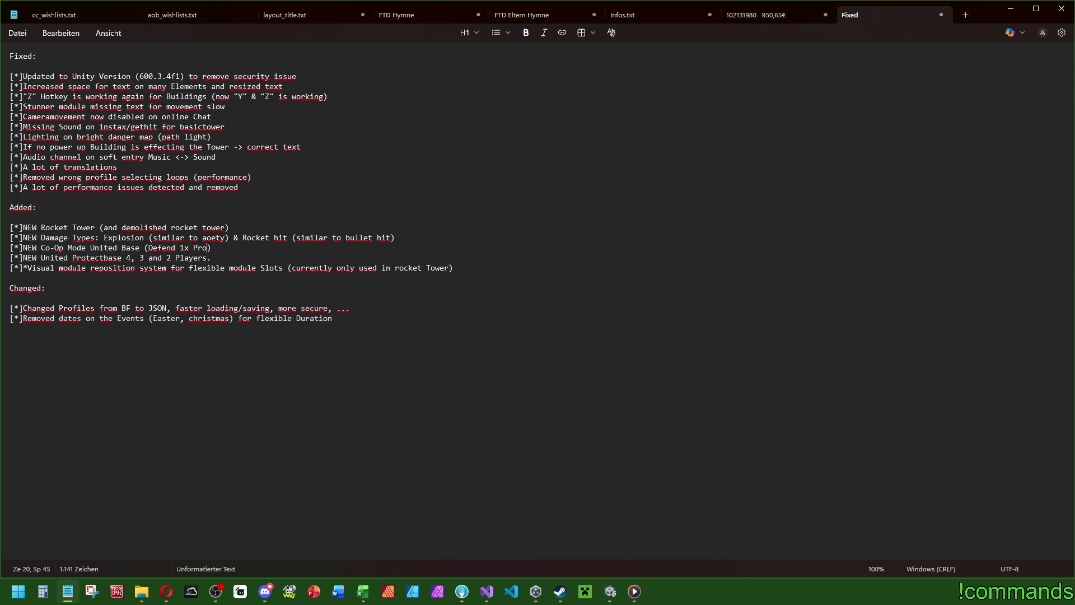
text(base t)
text(ogether)
Step: Start a new bullet after the Players entry reading 'All Maps now available'
key(alt+Tab)
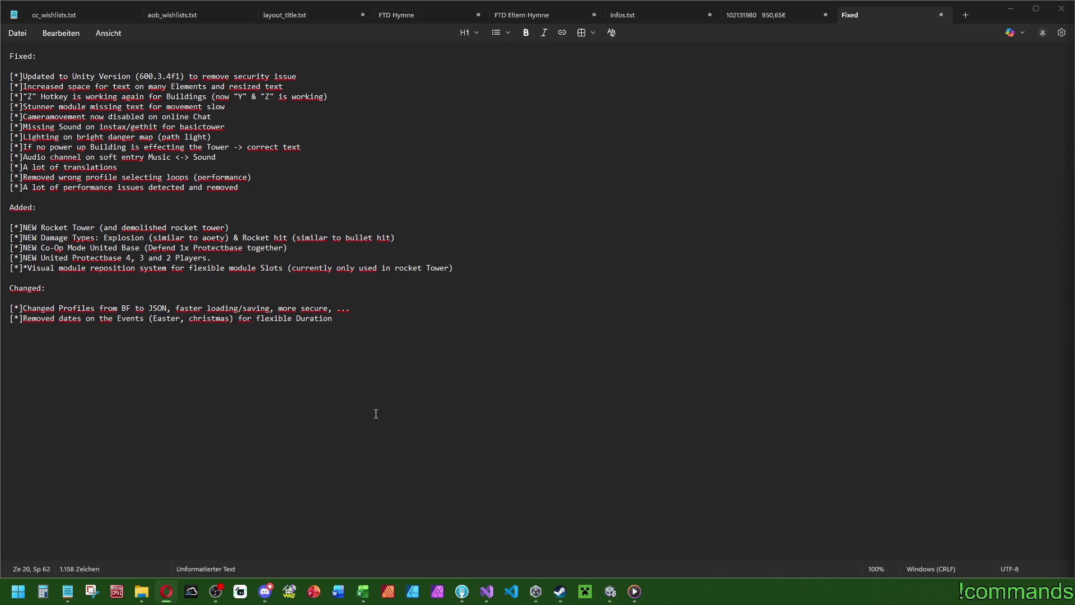
click(297, 247)
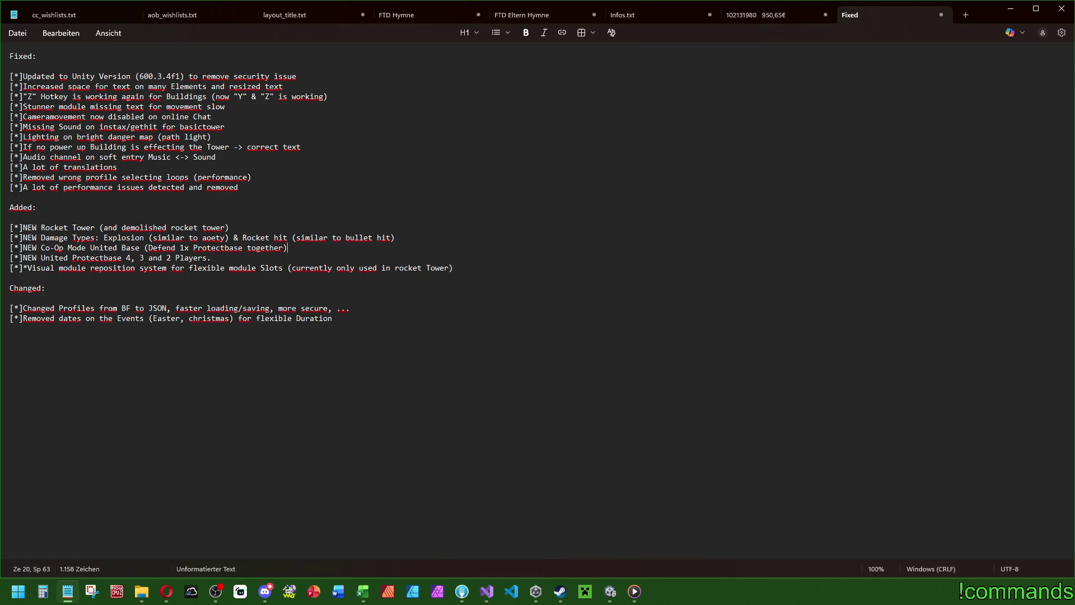
key(alt+Tab)
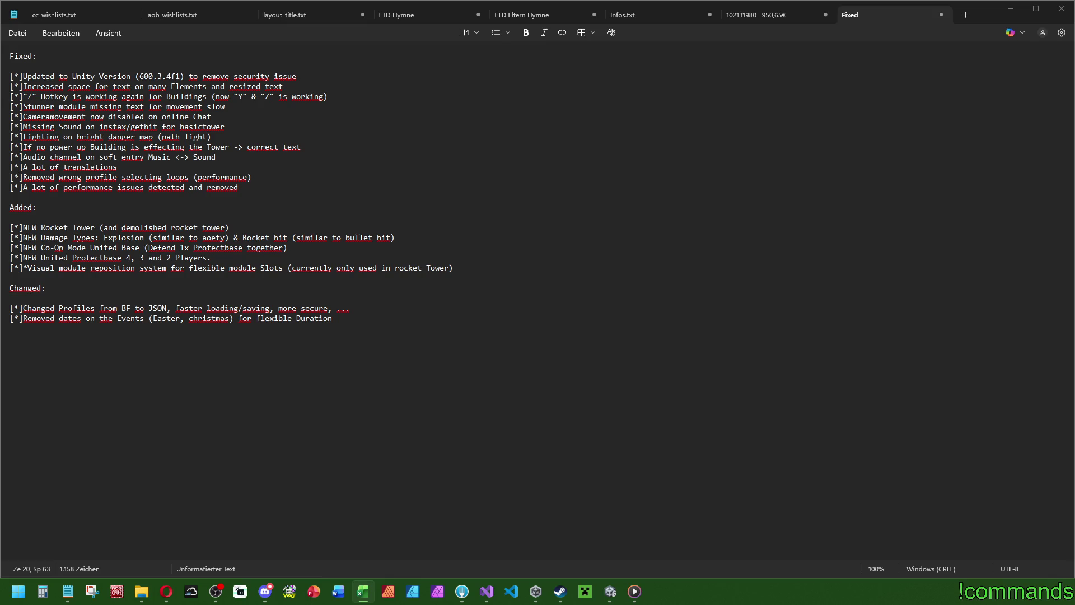
key(alt+Tab)
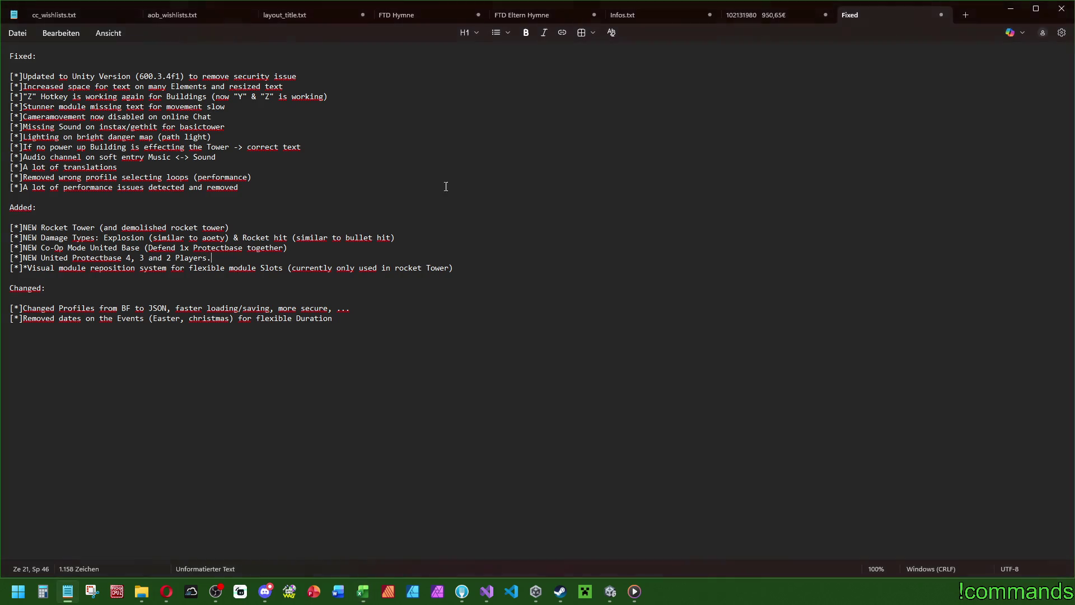
key(Down)
key(Return)
text([*])
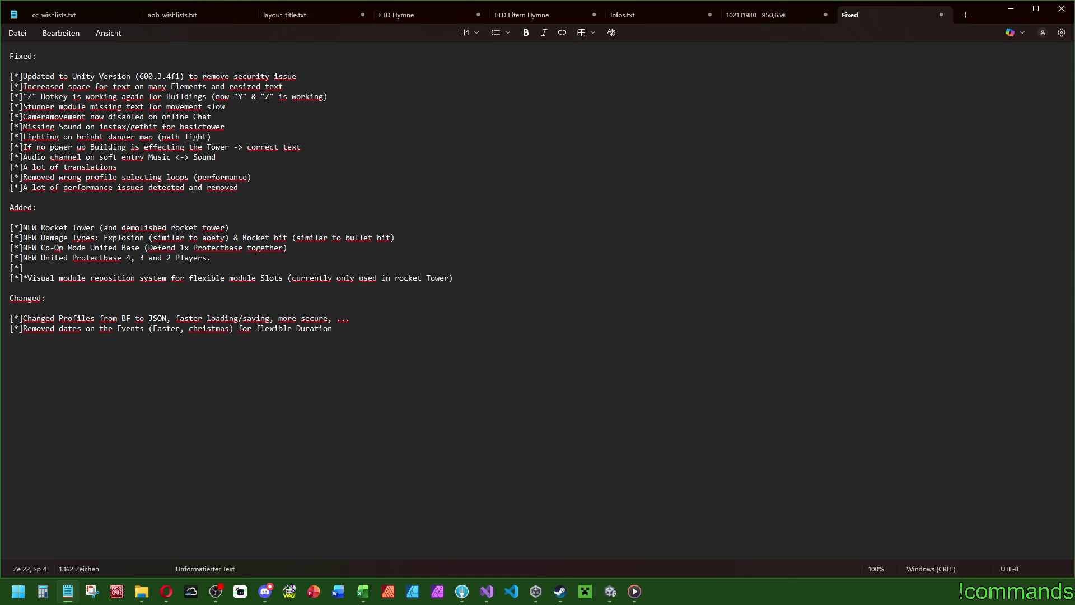
text(All Maps )
text(now available)
Step: Reword the bullet to 'All Co-Op Maps now available for new mode (9x Maps for 4,3 & 2 Players (!!))'
key(BackSpace)
key(BackSpace)
key(BackSpace)
text(Co-O)
text(p Maps now a)
text(vailable fo)
text(r new M)
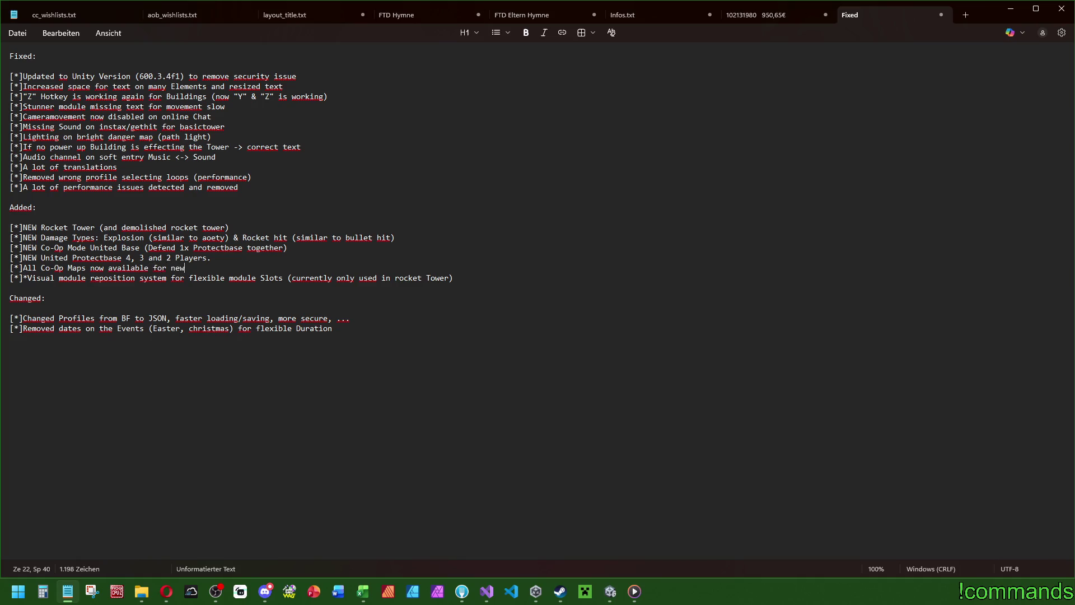
key(BackSpace)
text(mode)
text( ())
text(9x Maps f)
text(or )
text(4,3)
text( & 2 )
text(Players)
key(BackSpace)
text(p)
text( (!!)
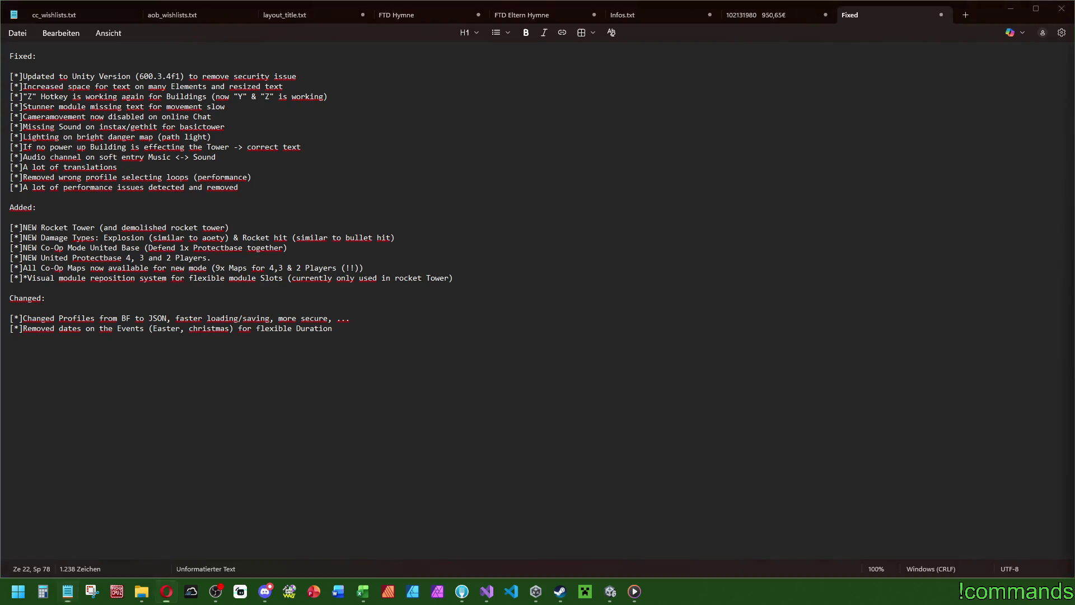
key(alt+Tab)
click(454, 285)
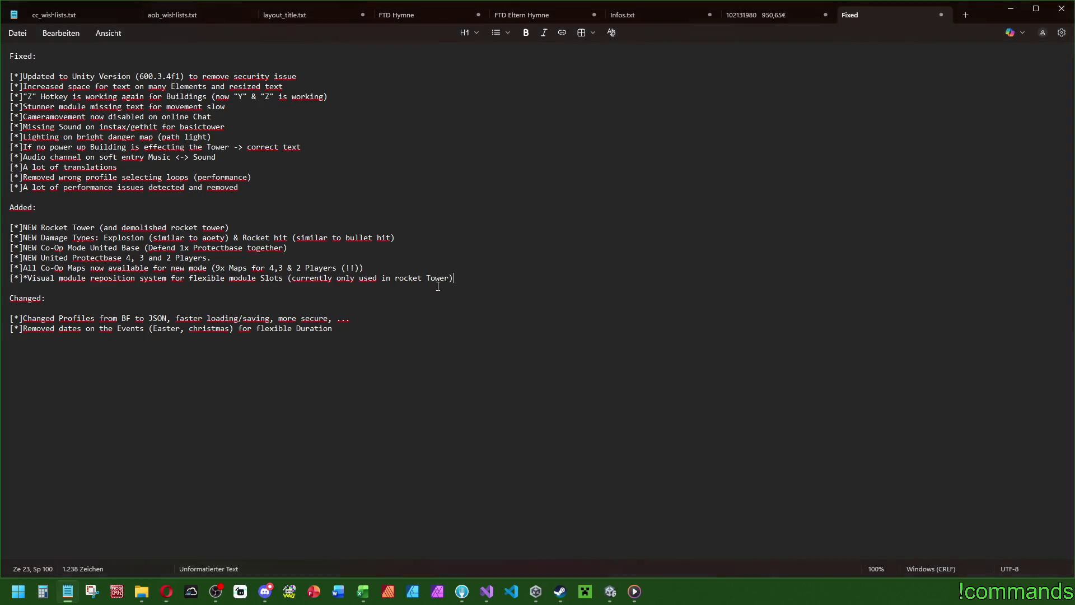
key(Up)
key(Up)
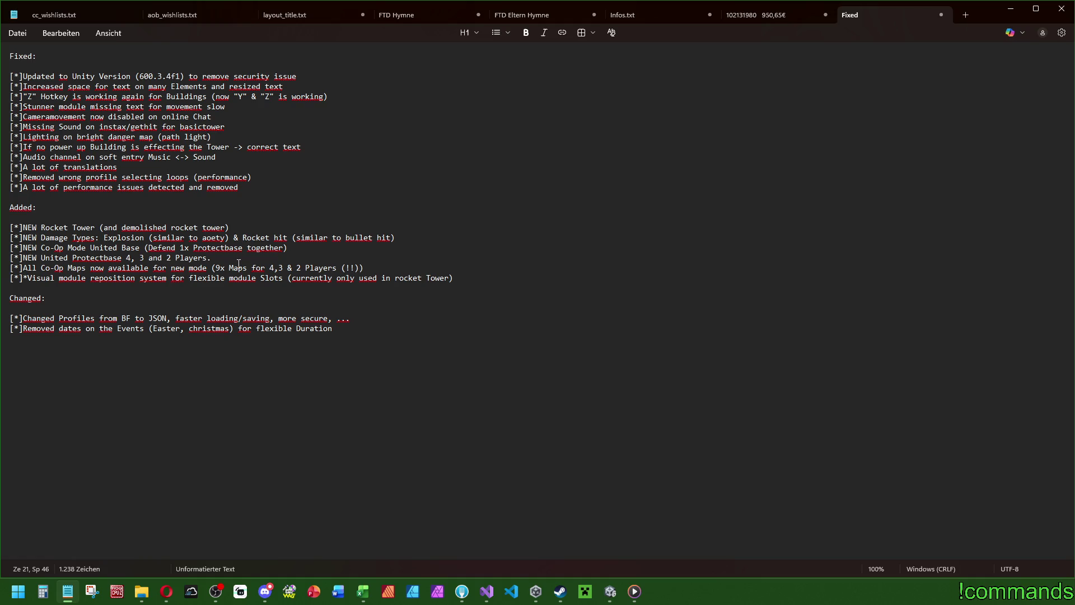
drag(493, 281, 0, 224)
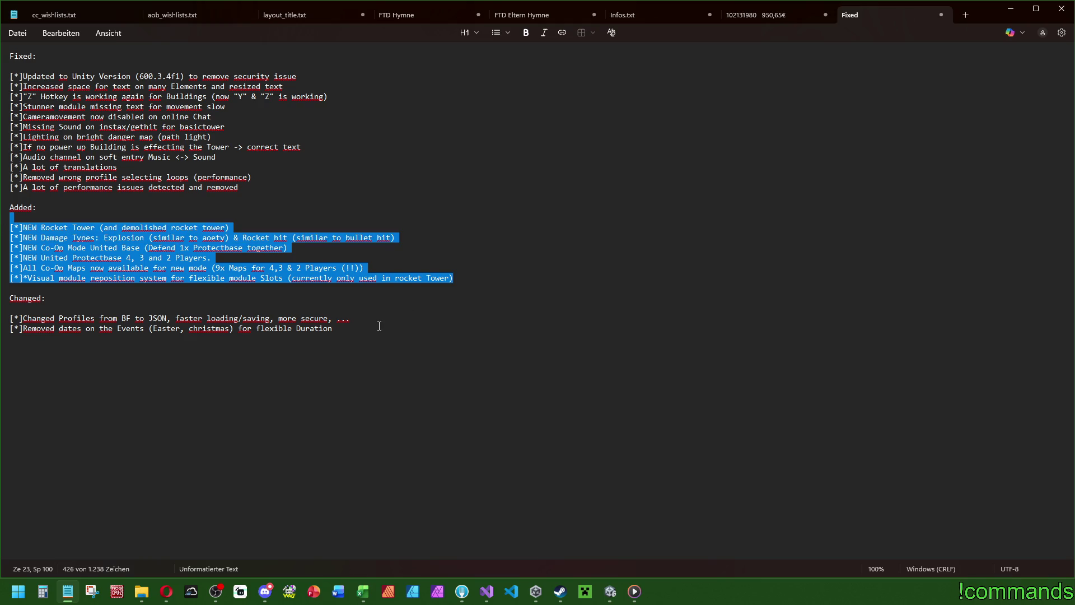
drag(379, 326, 14, 329)
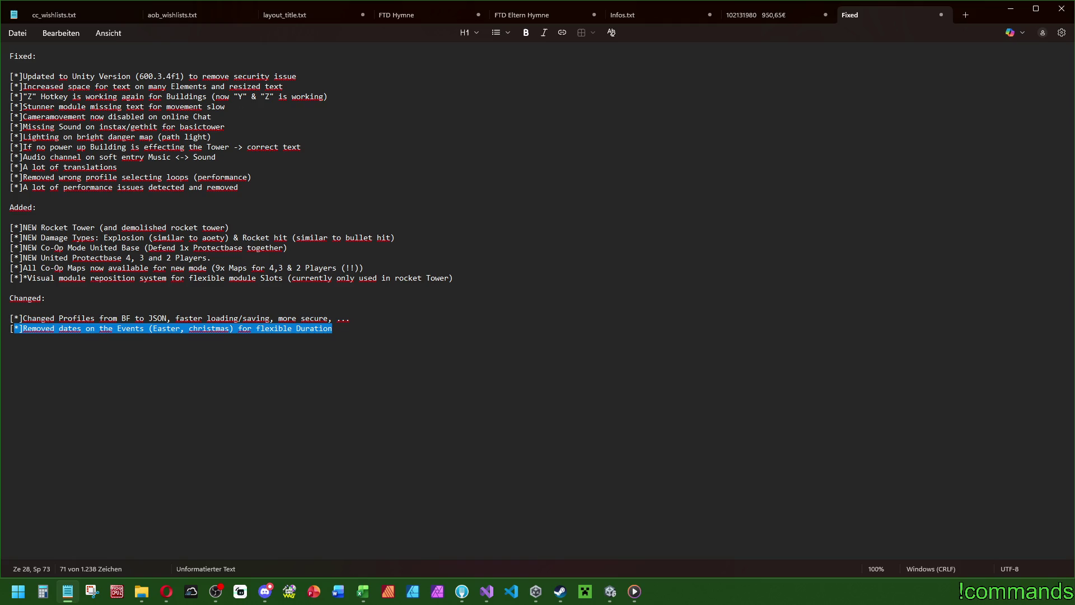
click(84, 216)
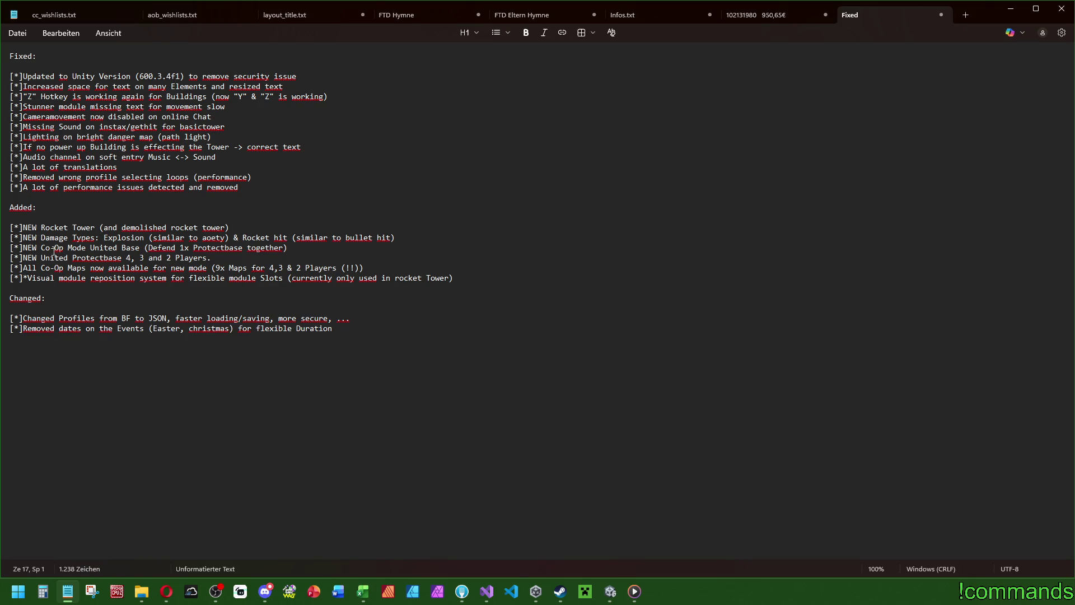
click(398, 258)
click(447, 270)
Step: Add the bullet '[*]Reworked complete Lobby area with visual room list updates and error/hint System'
key(Return)
text([*]Reworked)
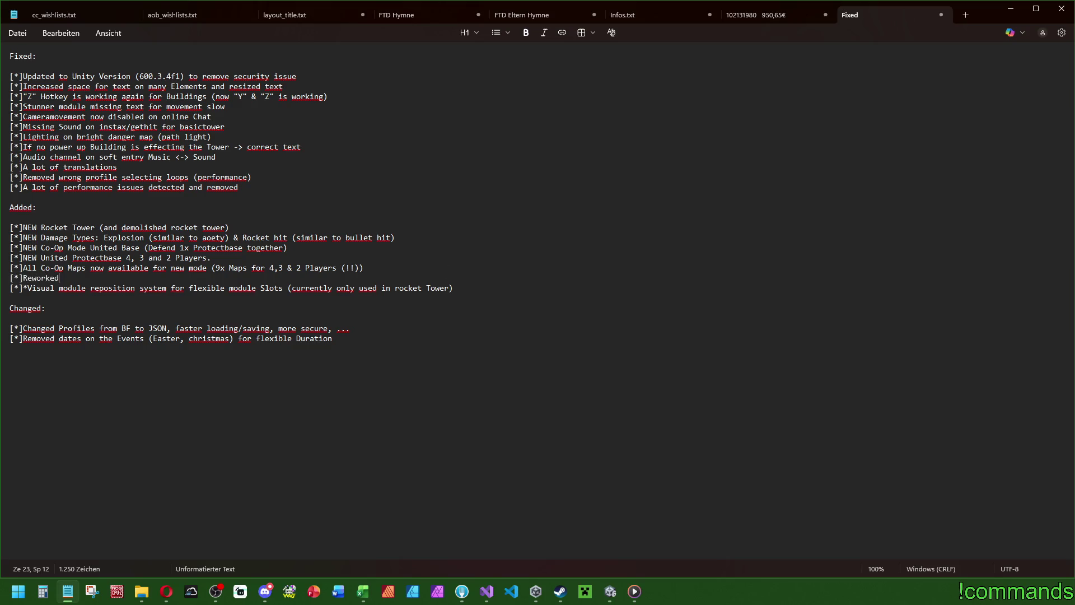
text( complete Lobby)
text( area)
text( with visuals)
key(BackSpace)
text(roo)
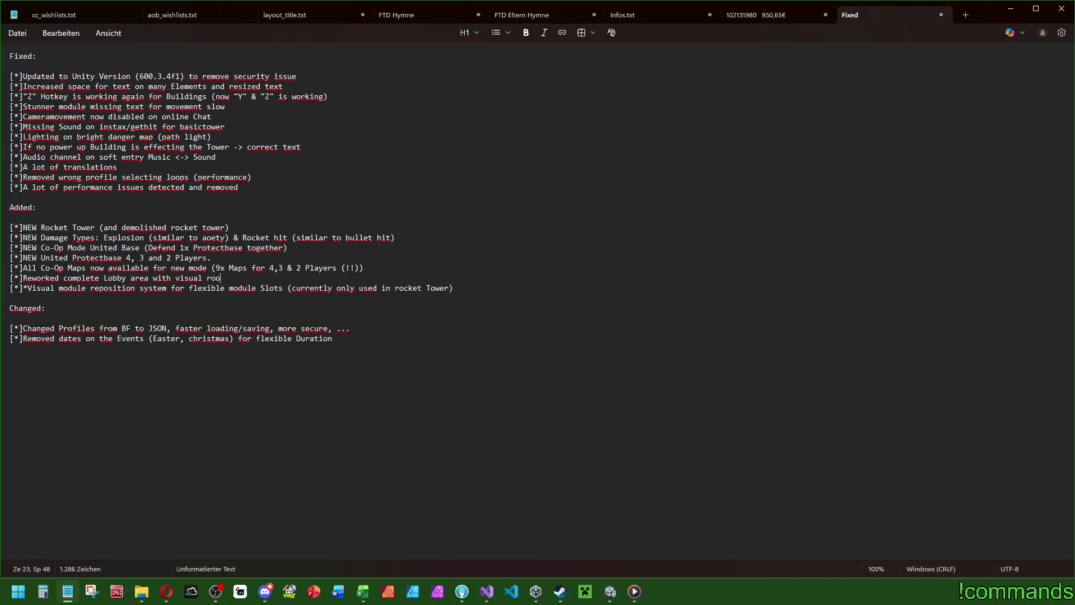
text(m list updates)
text( and working)
key(BackSpace)
key(BackSpace)
key(BackSpace)
text(error system)
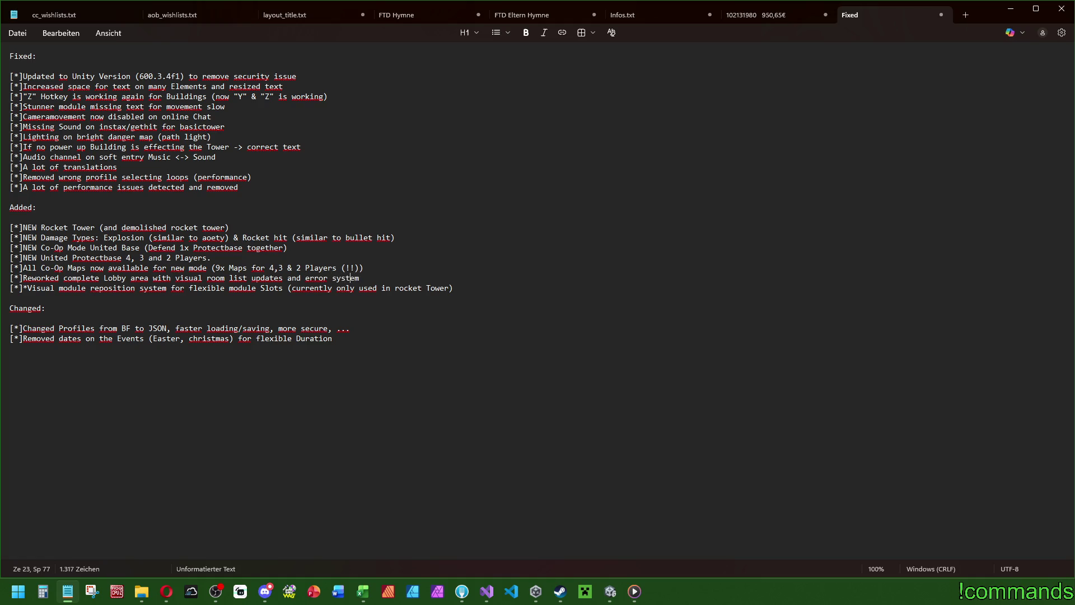
text(/hint)
key(Right)
key(Delete)
text(S)
key(End)
Step: Add the bullet '[*]Reworked complete Room area' below the Lobby bullet
key(Return)
text([*]Reworke)
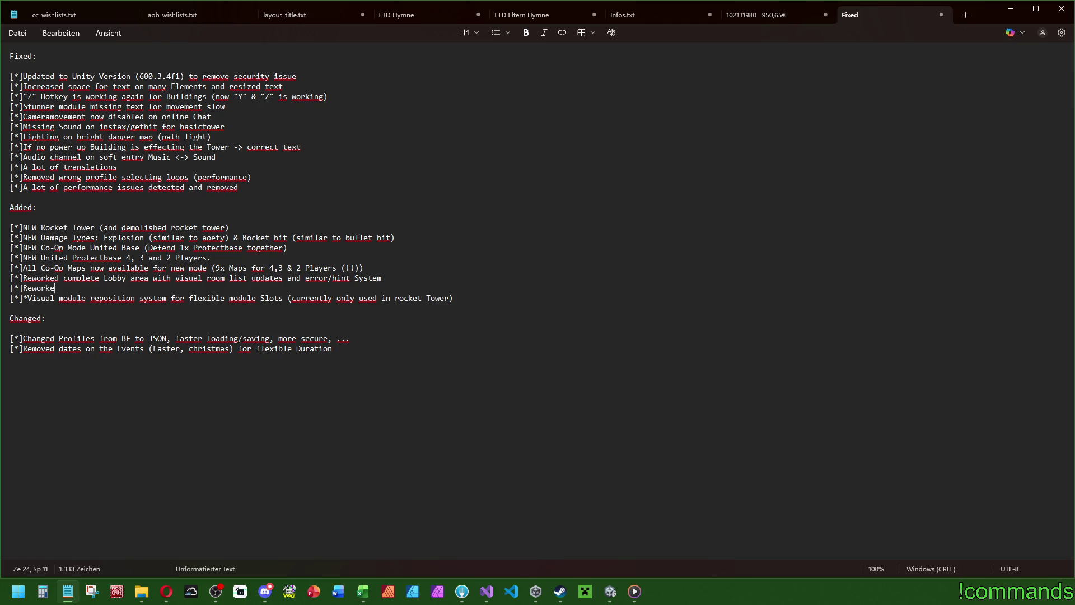
text(d complete Roo)
text(m area)
text(,)
key(BackSpace)
Step: Add '[*]No hardstuck in online Lobby/room anymore' to the Fixed list after the Z Hotkey line
click(322, 77)
click(348, 98)
key(Return)
text([*]No hardstuck )
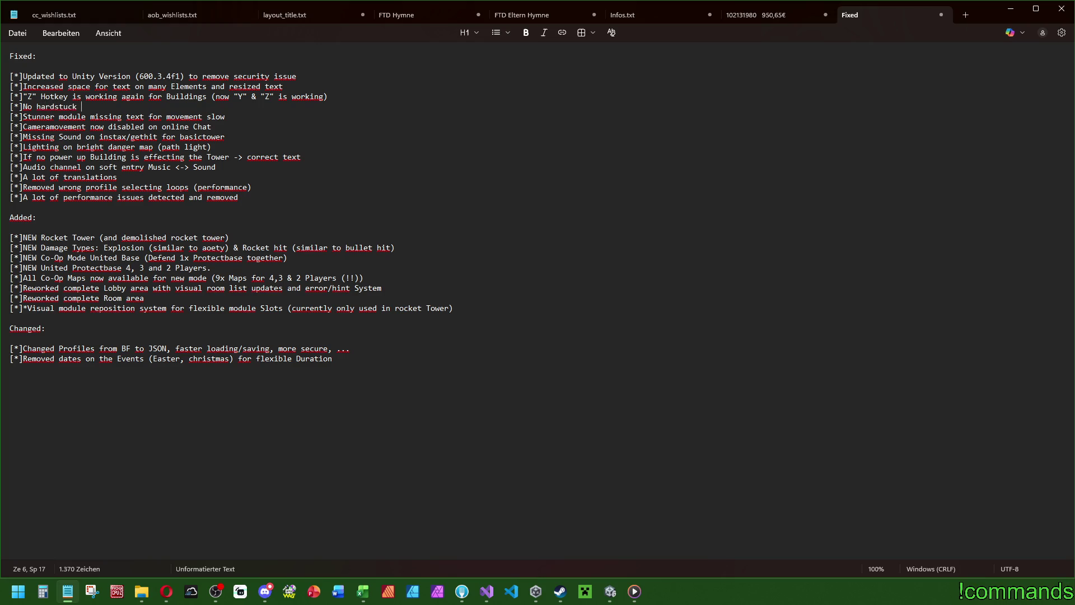
text(in Lobby/)
text(roo)
text(m anymore)
click(77, 106)
text(online)
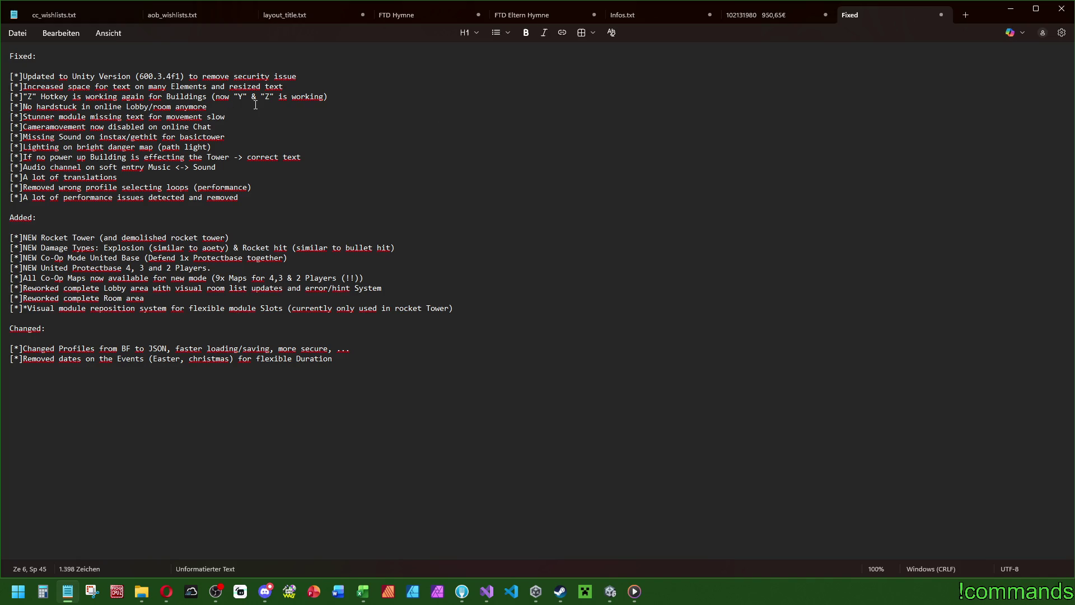
click(168, 298)
Step: Extend the Room area bullet with 'with invite Buttons (steam invite) and mode Change (united/split base)'
text(with)
key(BackSpace)
key(BackSpace)
key(BackSpace)
text(with )
text(invite buttons)
key(ctrl+BackSpace)
text(Buttons (steam invit)
text(e)
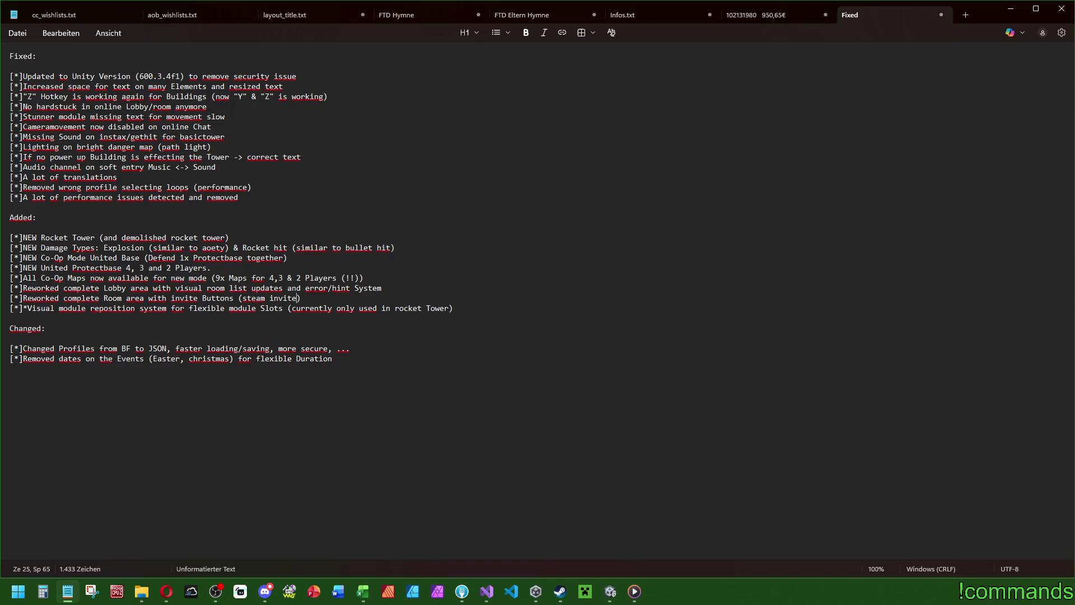
text(and )
text(mode change)
text( ())
text(united)
text(/split base)
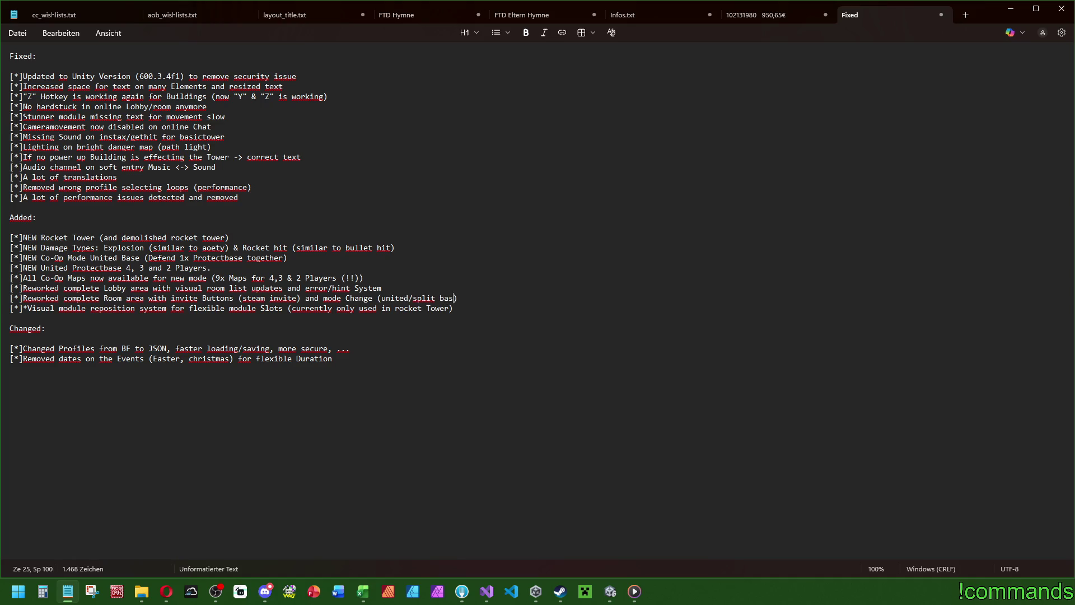
key(End)
Step: Add an empty '[*]' bullet below the Room area line, glancing at Excel before returning
key(Return)
text([*])
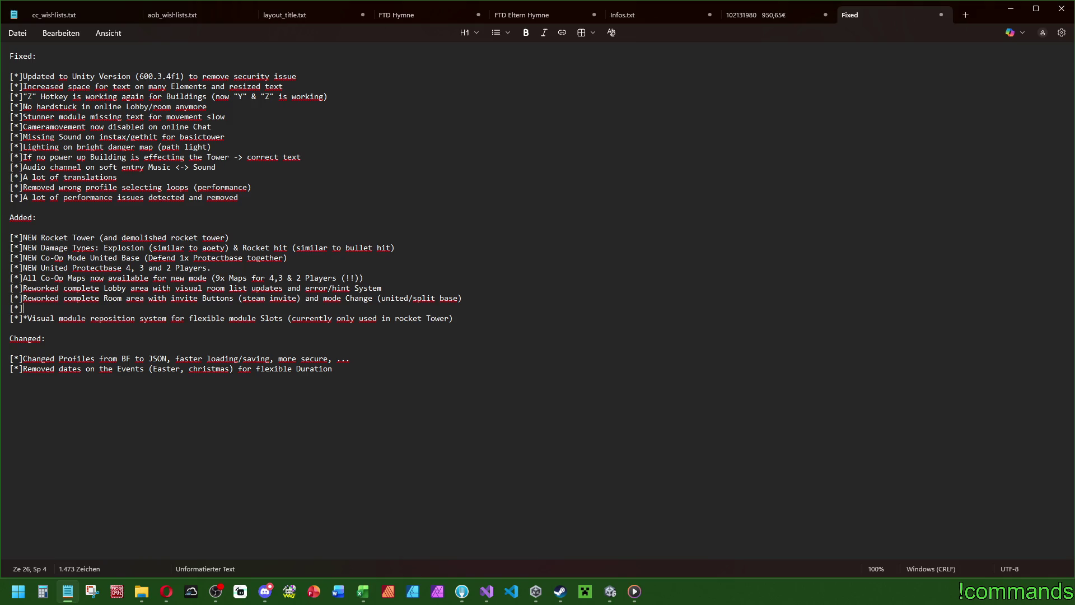
key(alt+Tab)
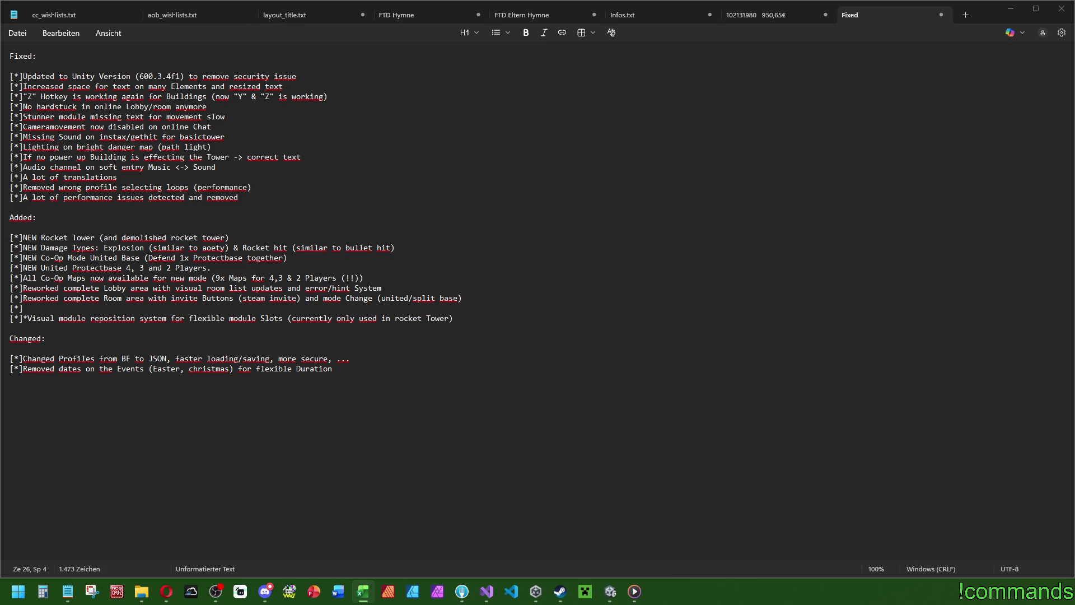
click(267, 192)
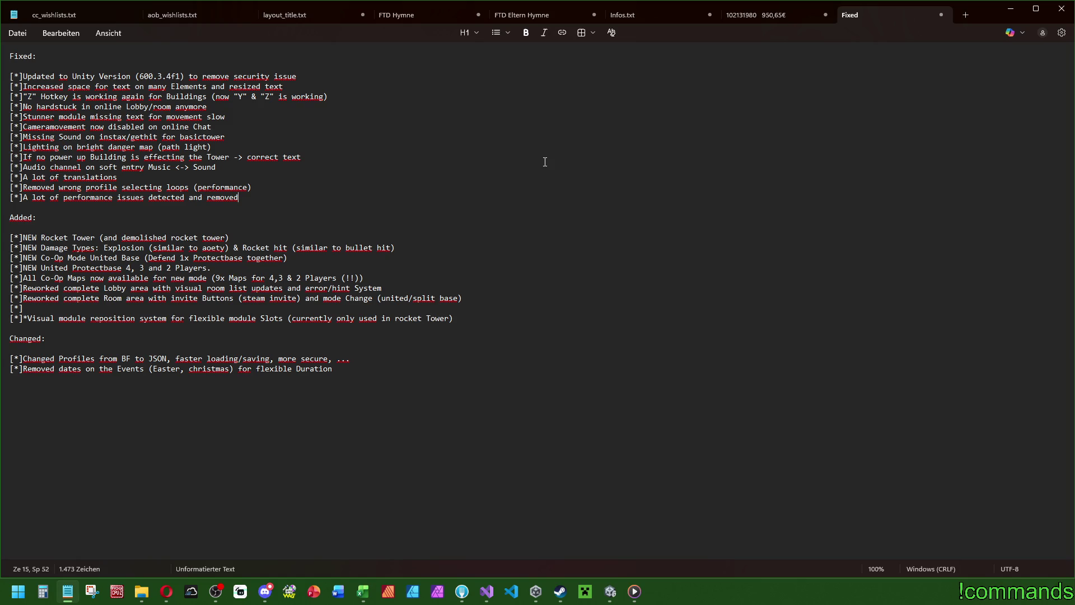
Step: Add Fixed bullets 'Skillmine double speed resulting in 4x speed fixed' and a Spawner information Clients-sync fix
click(264, 105)
key(Return)
text([*])
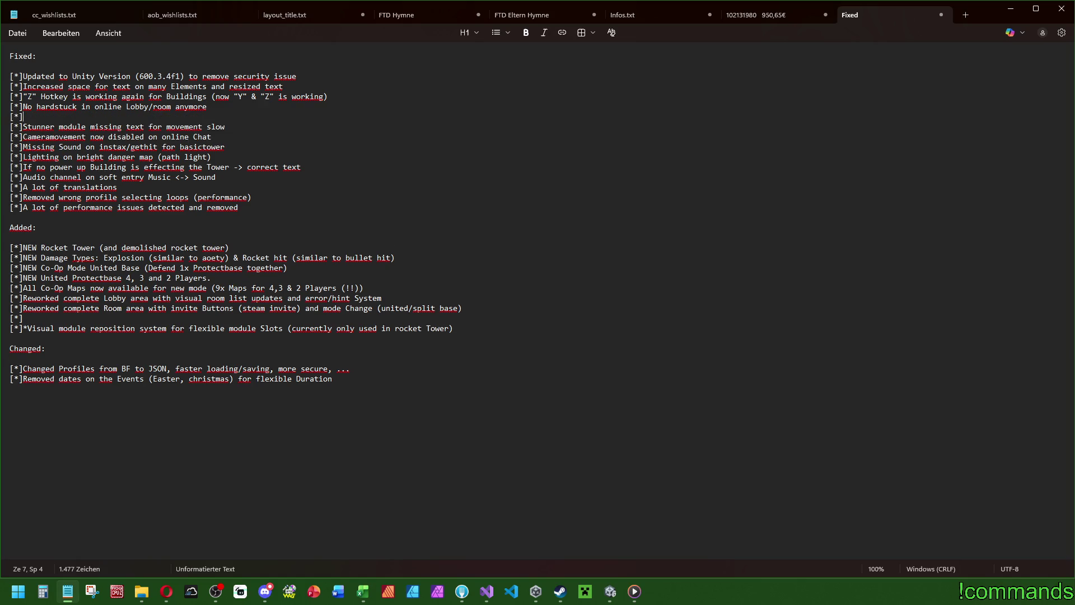
text(Skillmine double Speed i)
key(BackSpace)
key(BackSpace)
key(BackSpace)
text(speed r)
text(esulting )
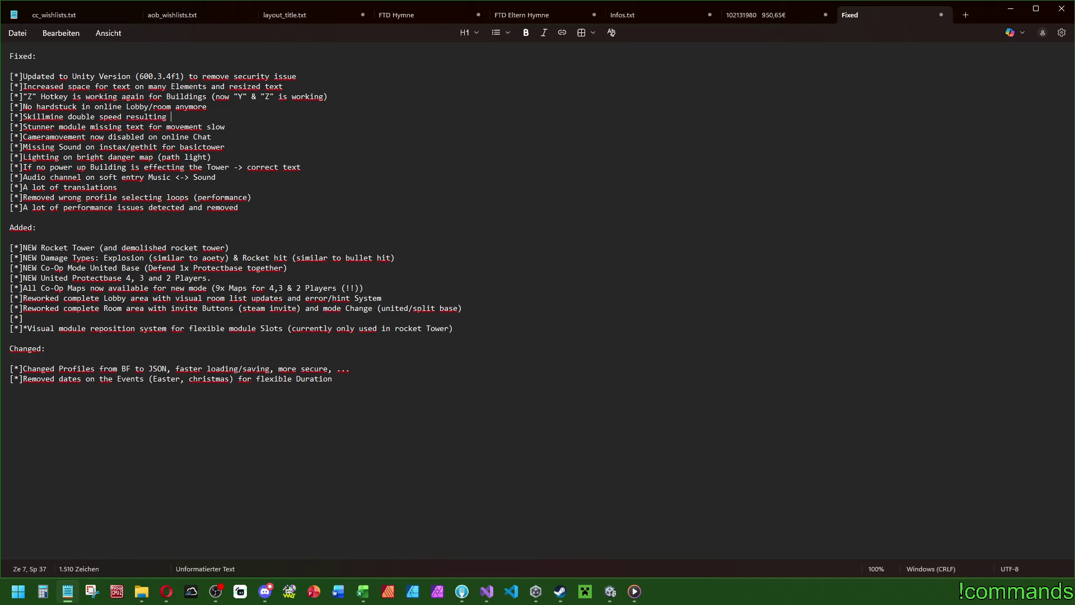
text(in 4x speed fixed)
key(Return)
text([*]Spawner information)
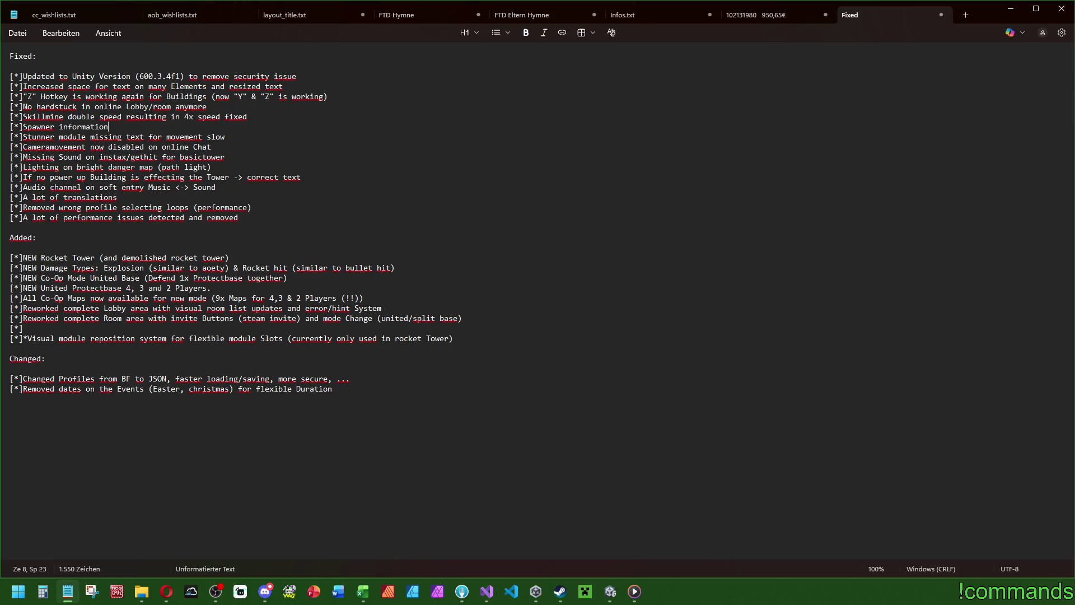
text(ron )
text( on Clients )
text(now correct sy)
text(nced)
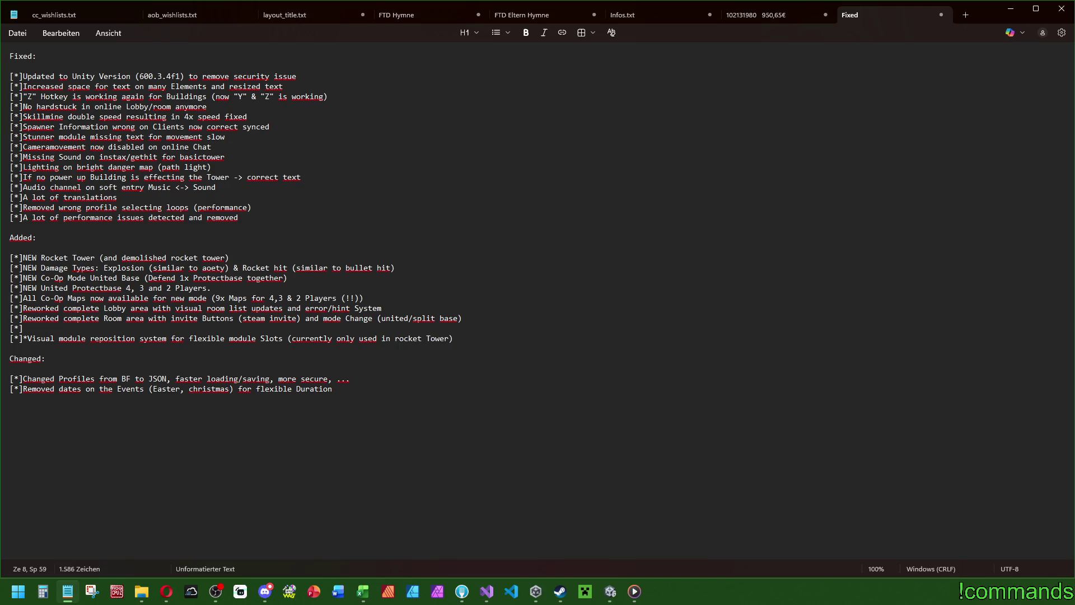
Step: Replace the Room area bullet's invite Buttons wording with ', more stable, better Slot handling, visual'
click(154, 329)
drag(476, 317, 147, 322)
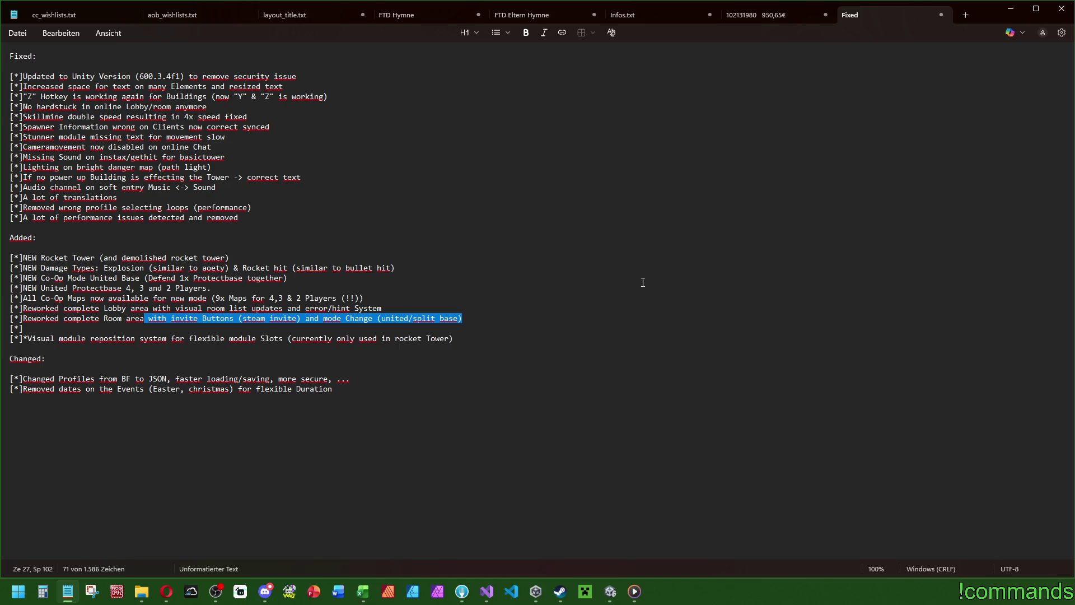
text(, mo)
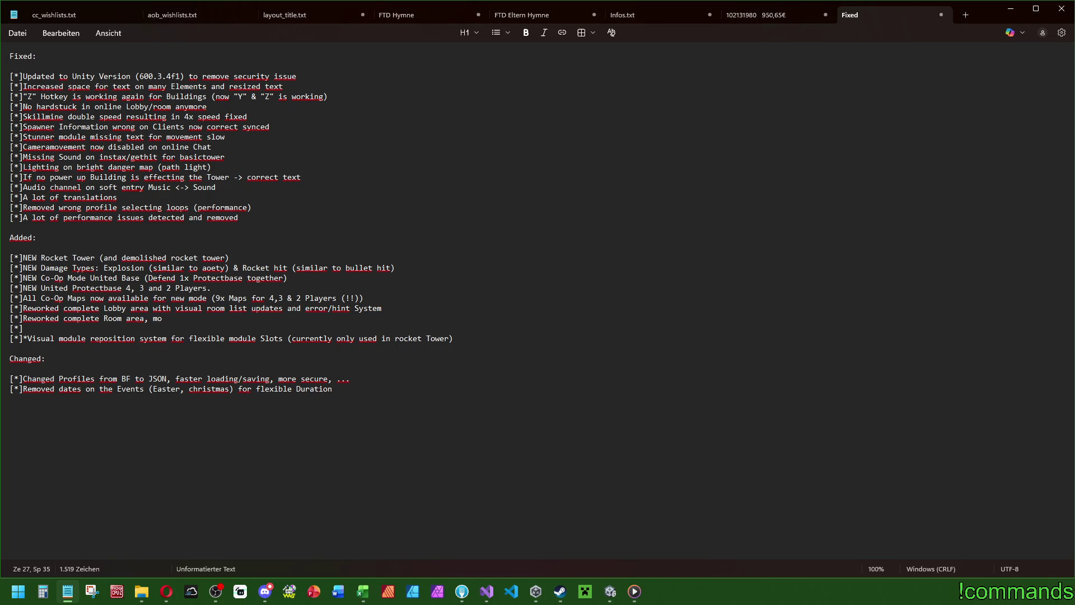
text(re stable, )
text(better Slot handl)
text(ing)
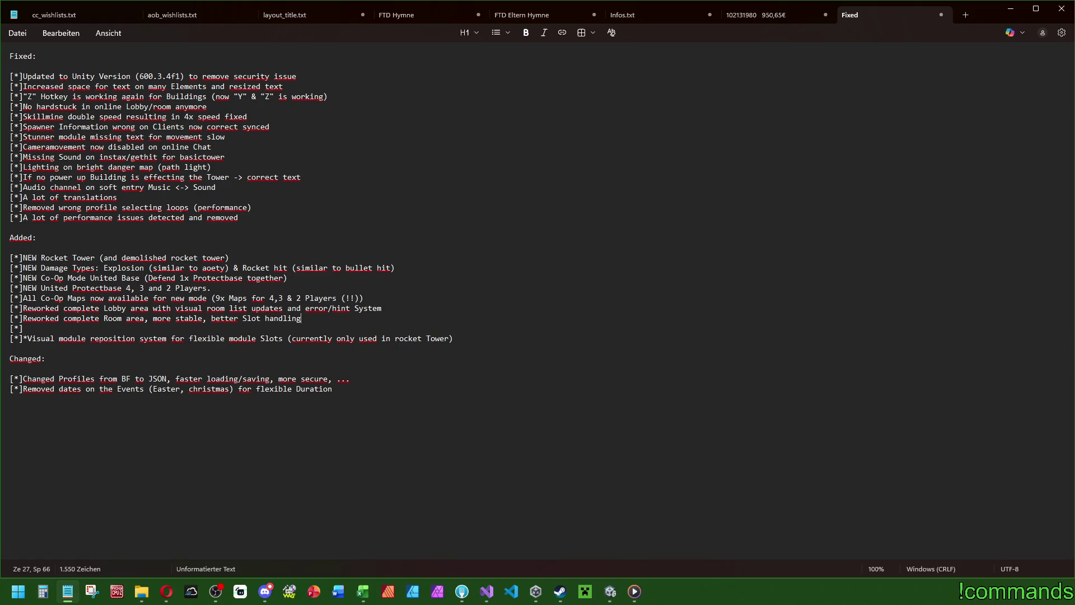
text(, visual)
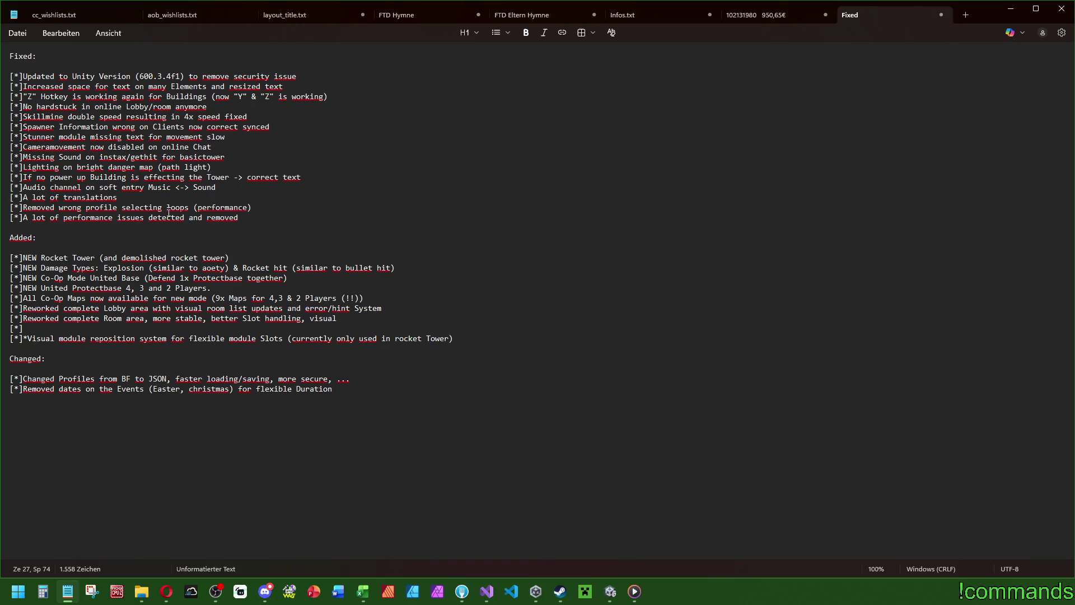
Step: Insert 'wave' into the Spawner line and append 's, ...' to the Room line
click(61, 125)
text(wave i)
click(82, 328)
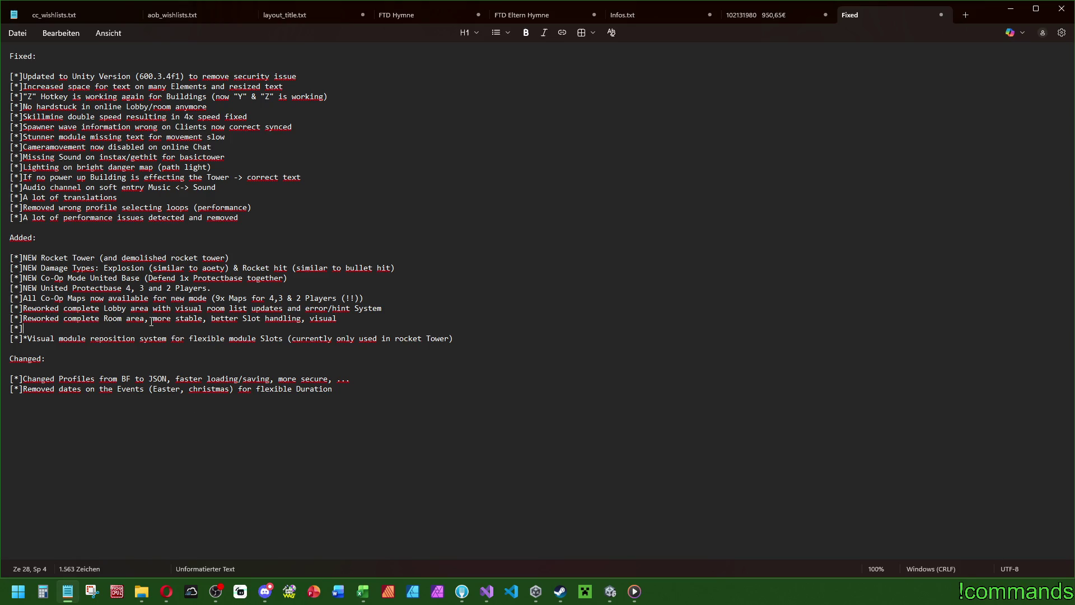
click(354, 318)
text(s, ...)
Step: Add Online Room bullets for changeable player amount and the new Change mode button (united / split base modes)
key(Down)
text(Room)
key(BackSpace)
key(BackSpace)
key(BackSpace)
text(Online Room)
text( -> Player amount can )
text(now be changed )
text(inside room)
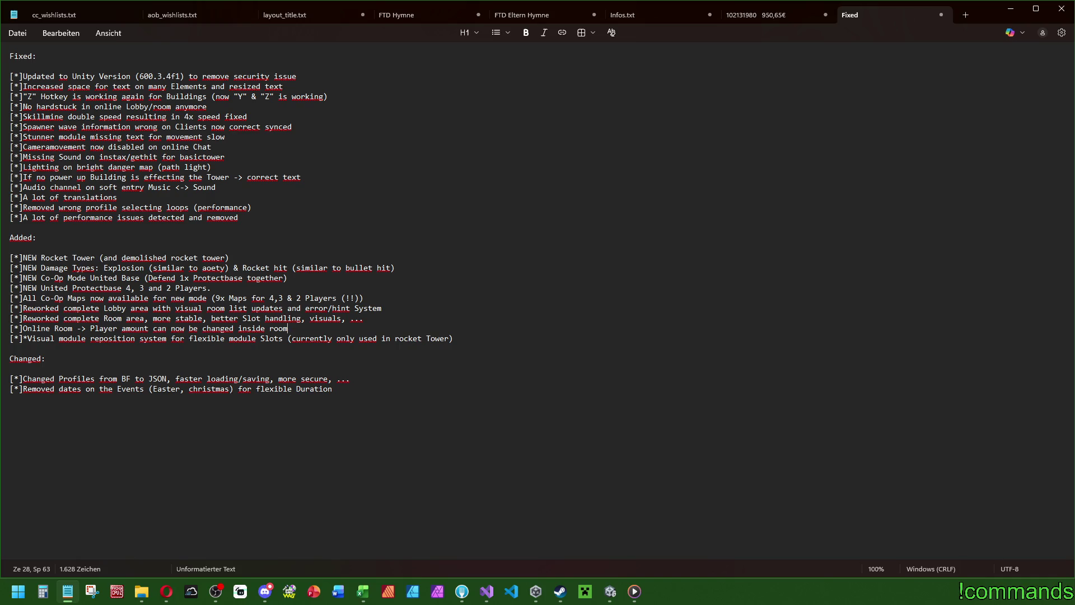
key(Return)
text([*]Online Room -> )
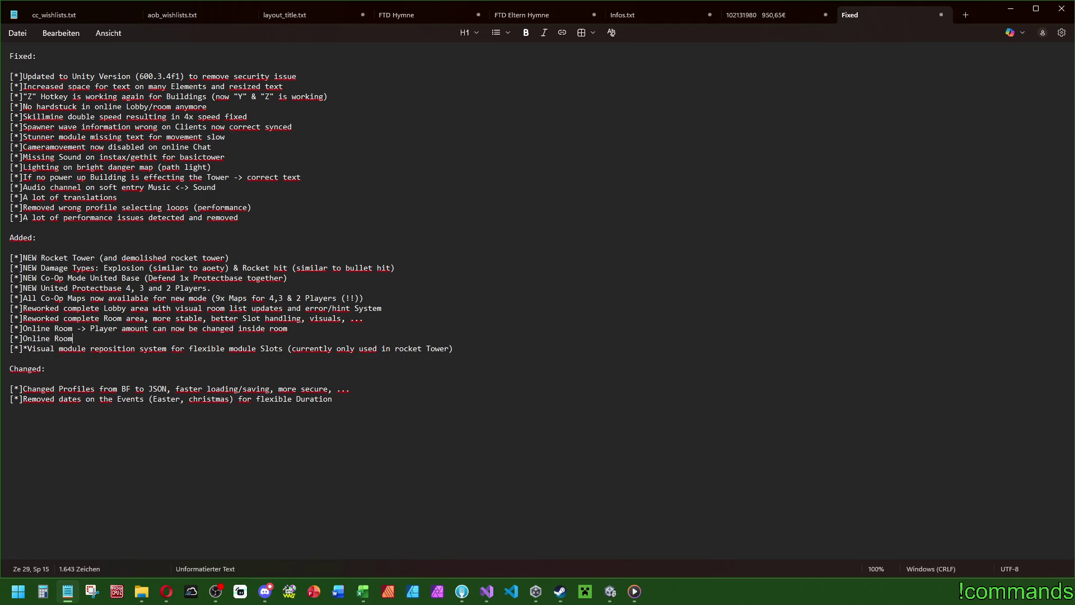
text(New Change mode )
text(button)
key(BackSpace)
key(BackSpace)
key(BackSpace)
text(New Change mode bu)
text(tton ()
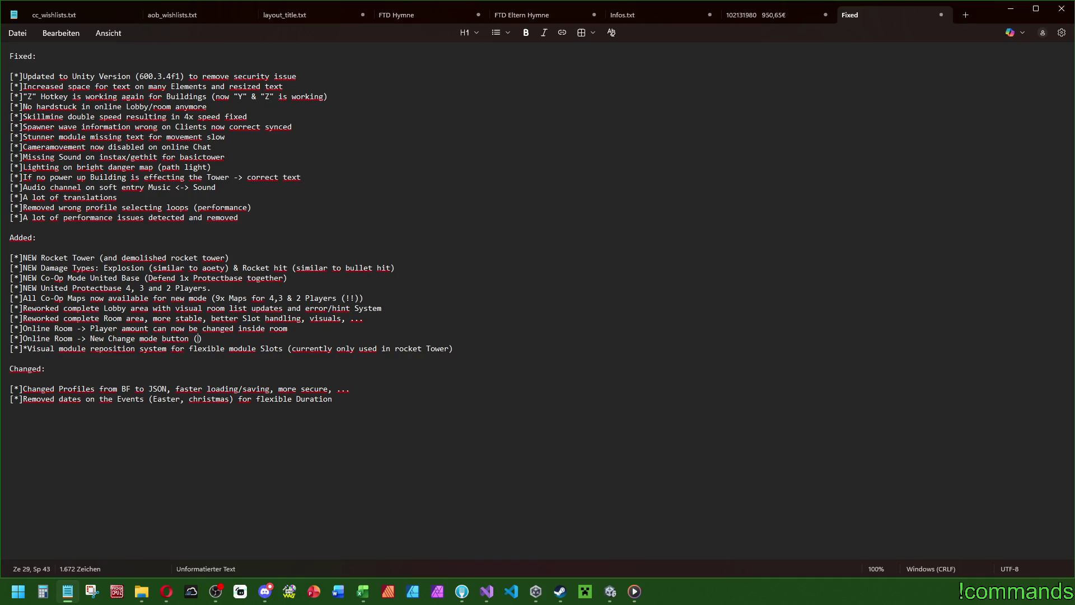
text(united )
text(/ split)
text( base modes)
Step: Add the bullet 'Online Room -> Buttons for host and Clients (steam invite overlay)'
key(Return)
text([*])
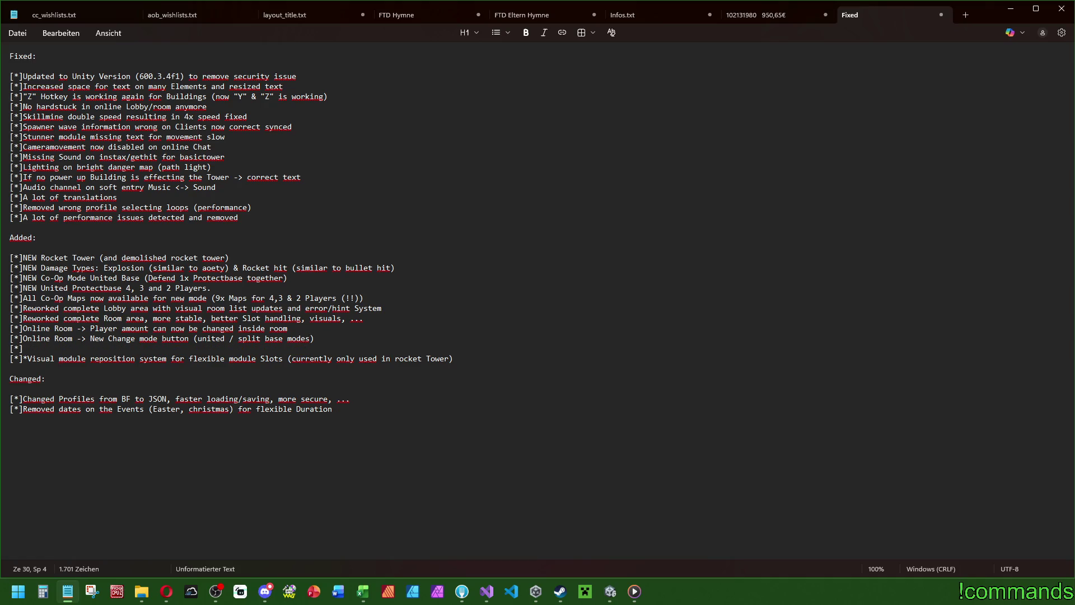
text(Online Room -> )
text(New invite)
text( buttosn)
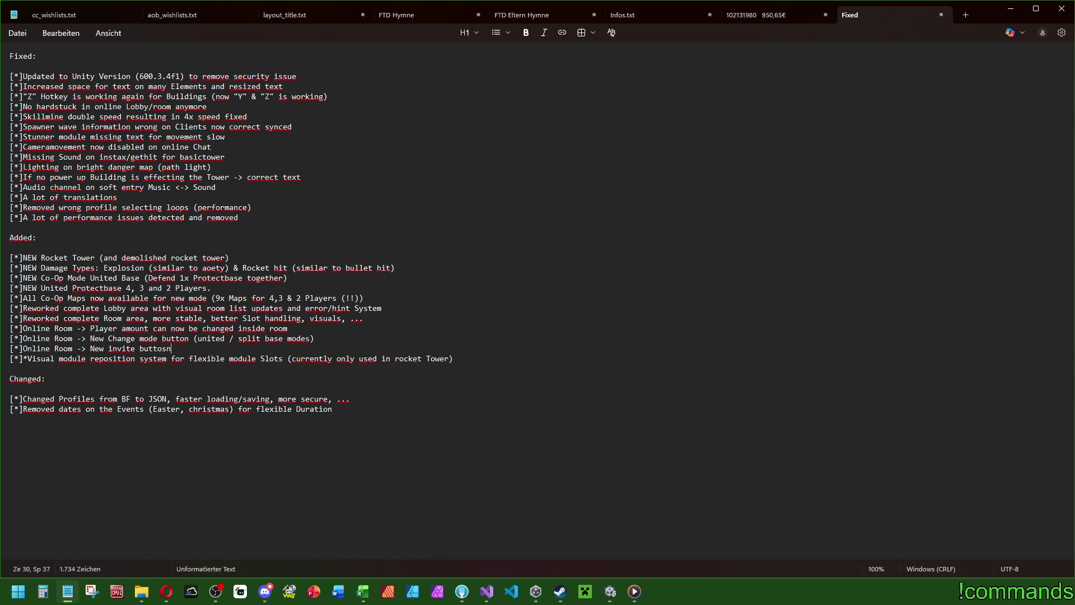
key(BackSpace)
key(BackSpace)
key(BackSpace)
text(Buttons for host an)
key(BackSpace)
key(BackSpace)
text(and clients)
key(BackSpace)
key(BackSpace)
key(BackSpace)
text(Clients (steam invite overlay)
key(End)
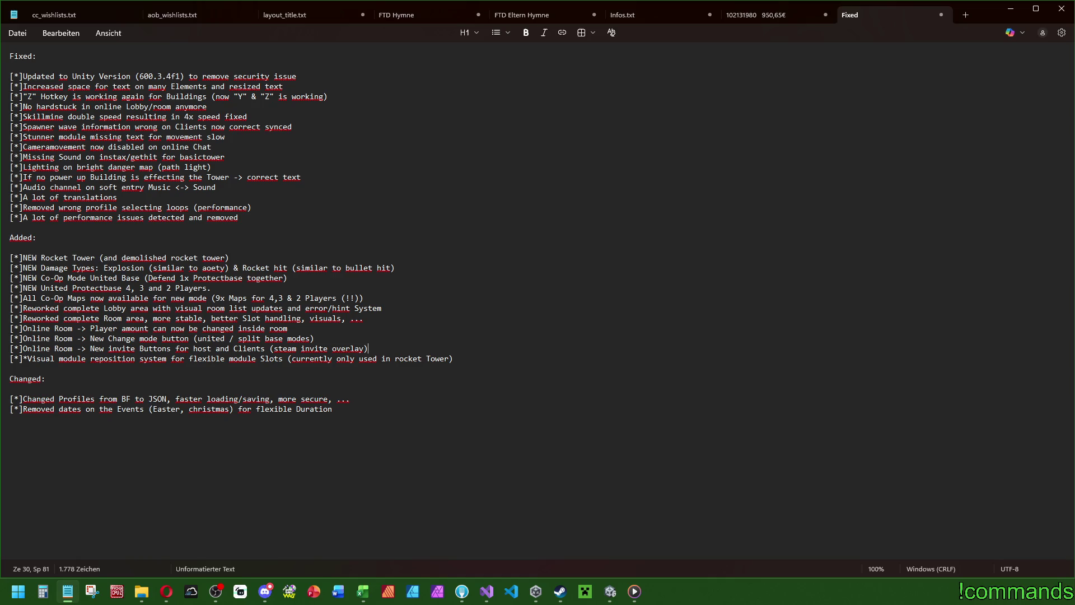
key(alt+Tab)
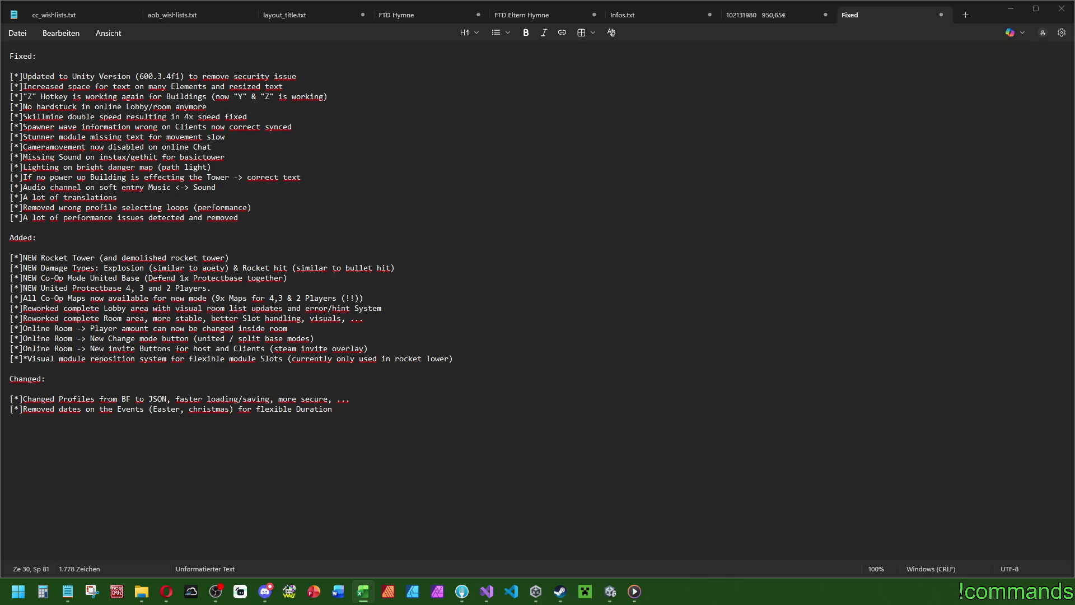
Step: After the Audio channel line, add '[*]Reduced build size of the game -> faster updates/download'
click(284, 219)
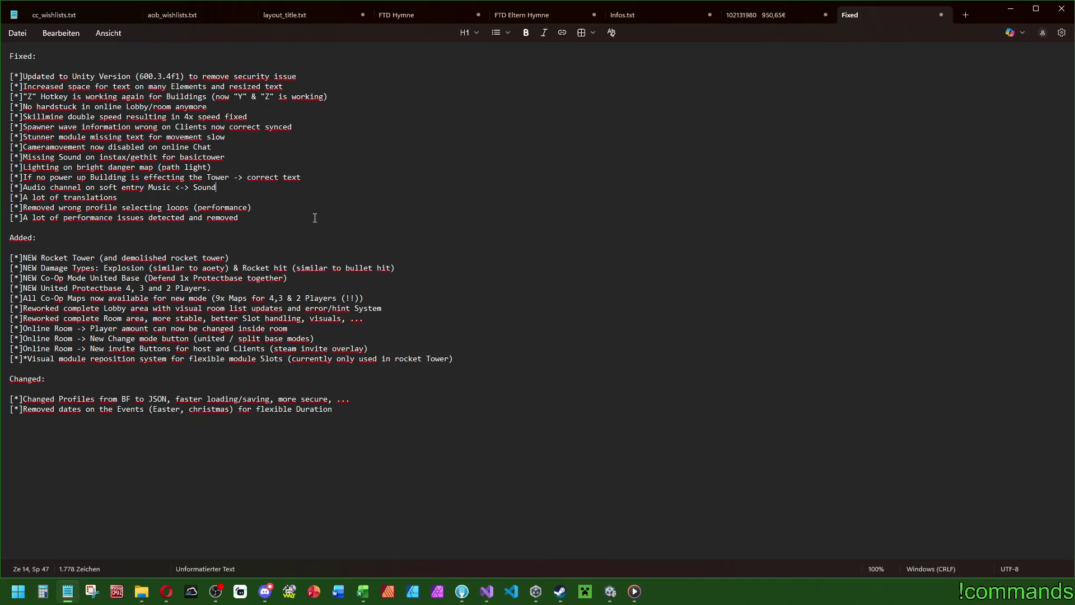
key(Return)
text([*]Reduced b)
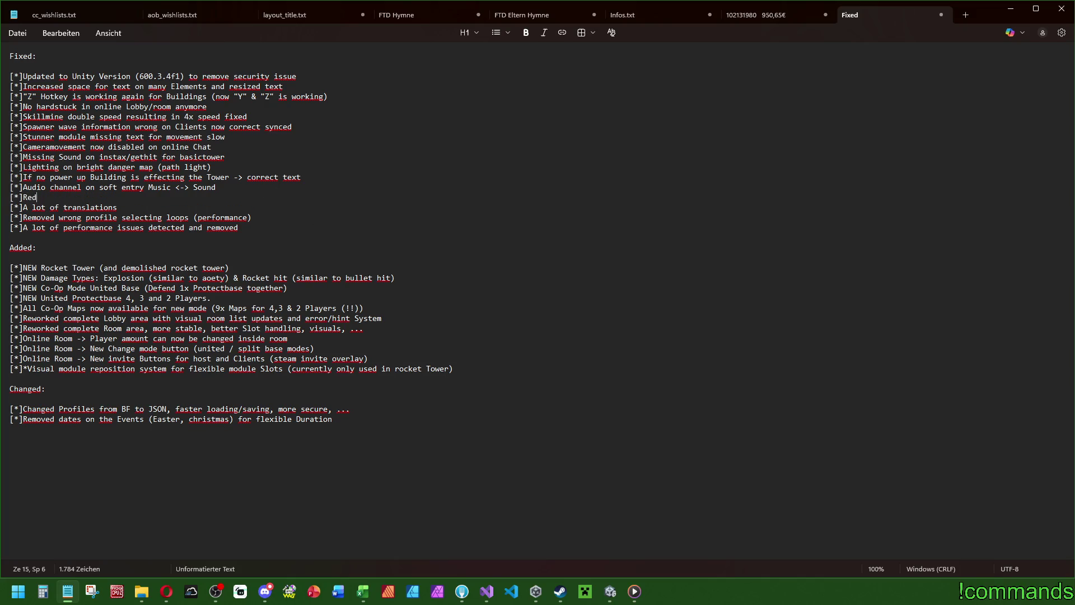
text(uild)
text( size of the gam)
text(e -> faster updates)
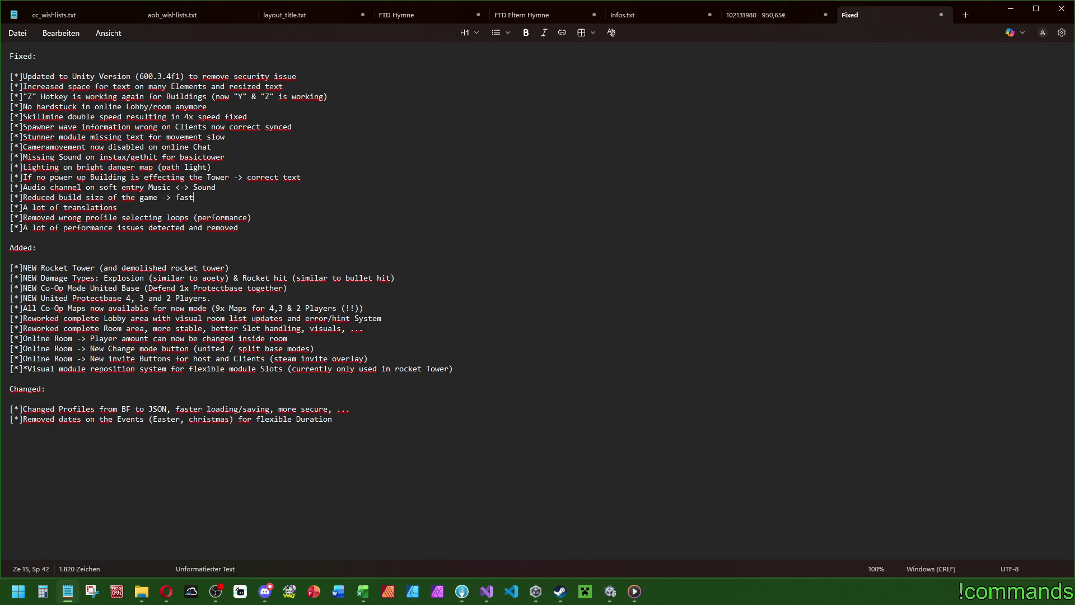
text(/download)
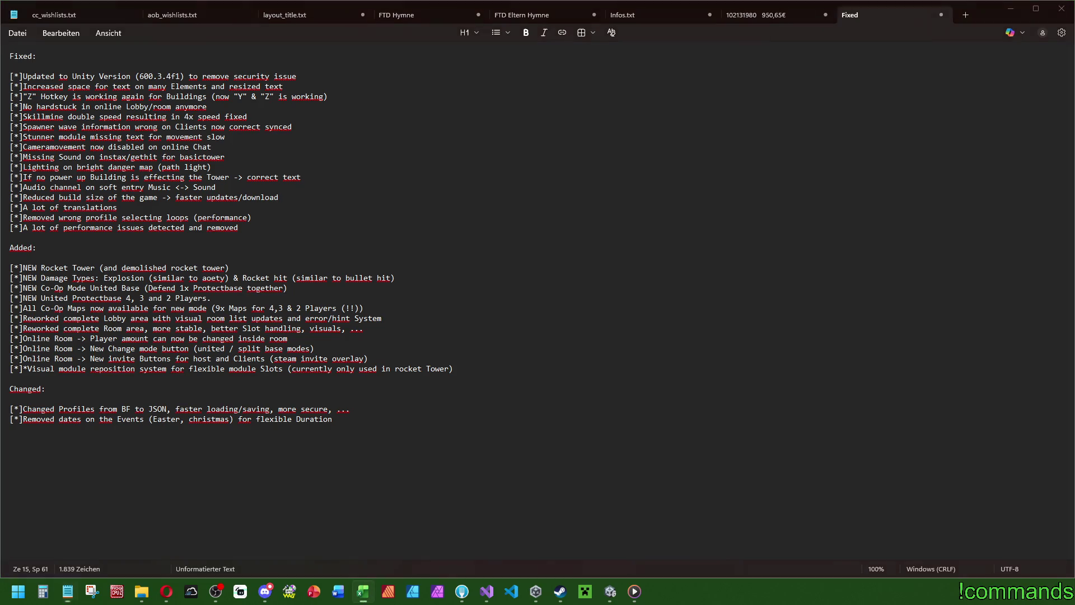
key(alt+Tab)
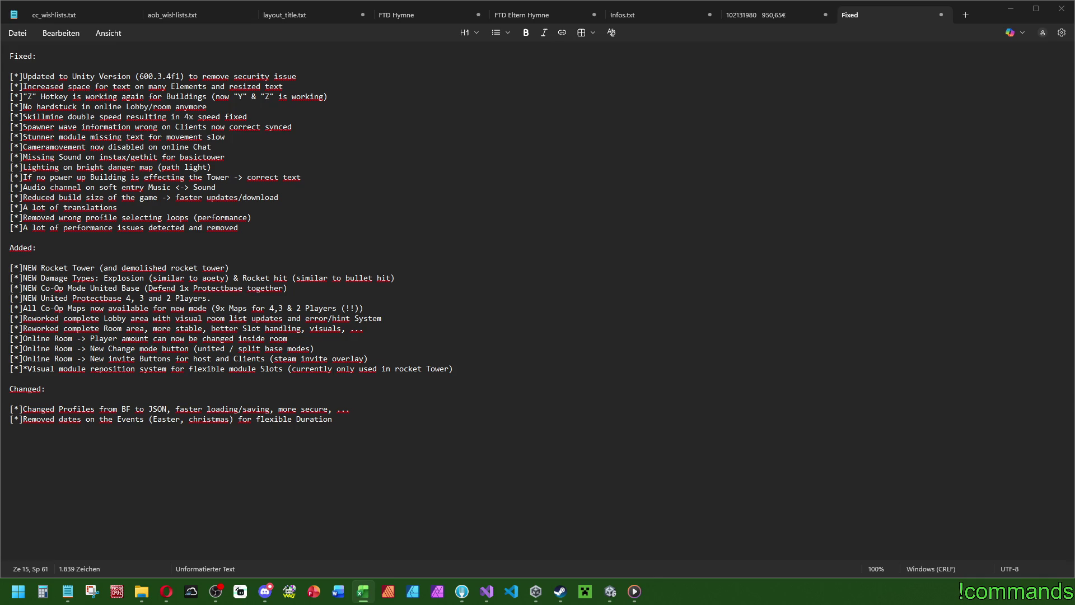
click(249, 146)
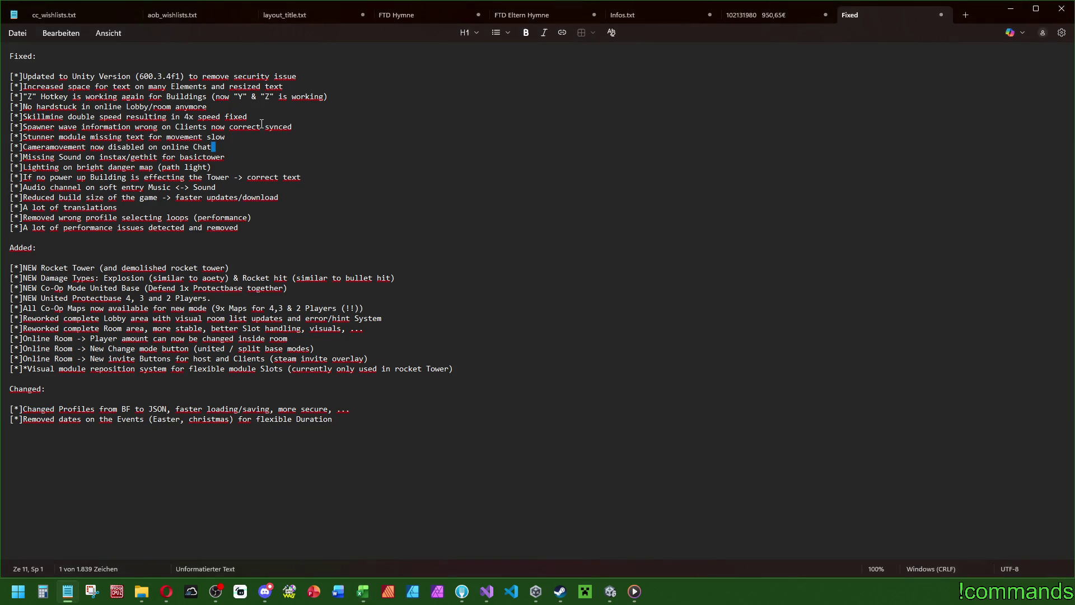
Step: Below the Lighting line, add the Fixed bullet 'Trigger enter for power up building made wrong calls'
click(231, 147)
key(Return)
text([*])
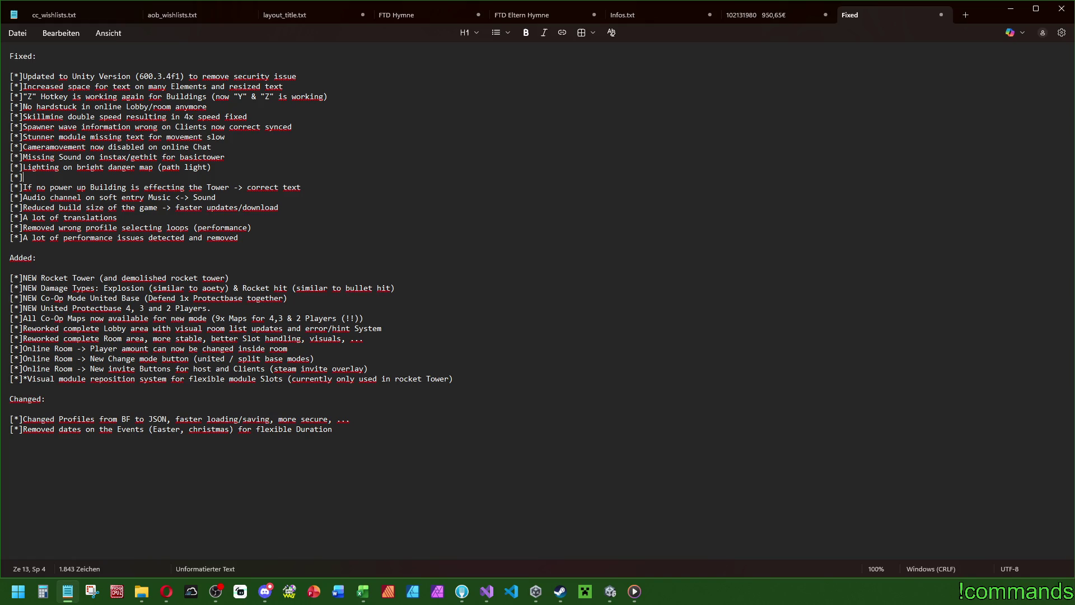
text(NullRef)
key(BackSpace)
key(BackSpace)
key(BackSpace)
text(Trigger enter for power up building)
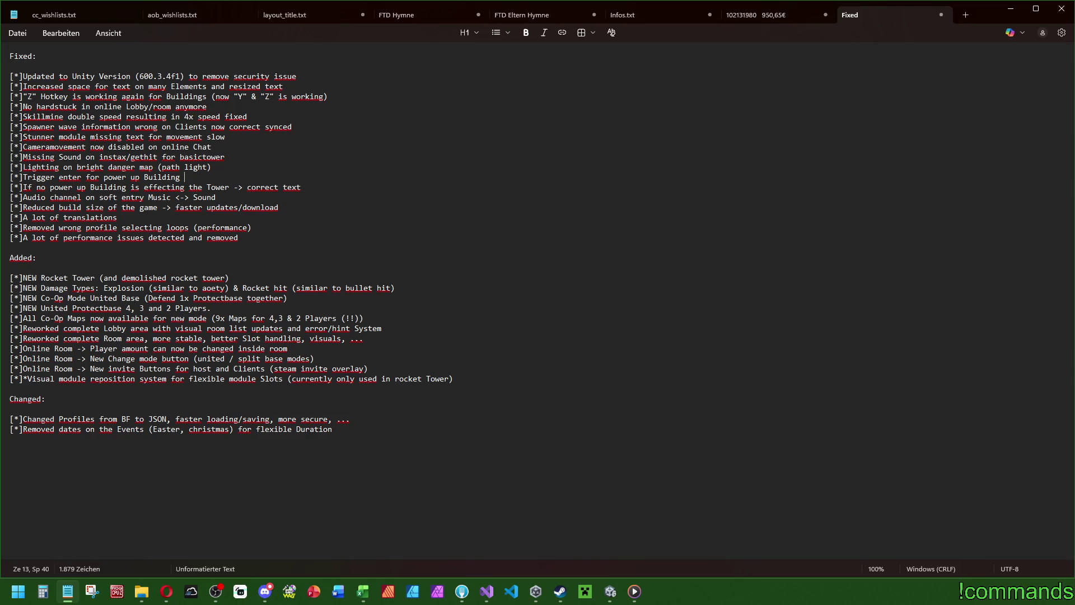
text(made)
key(BackSpace)
text(e wrong calls)
click(368, 369)
Step: Remove a misplaced Tutorial bullet from Added and open Changed with '[*]Tutorial improved with clearer sequences'
key(Return)
text([*]Tutorial)
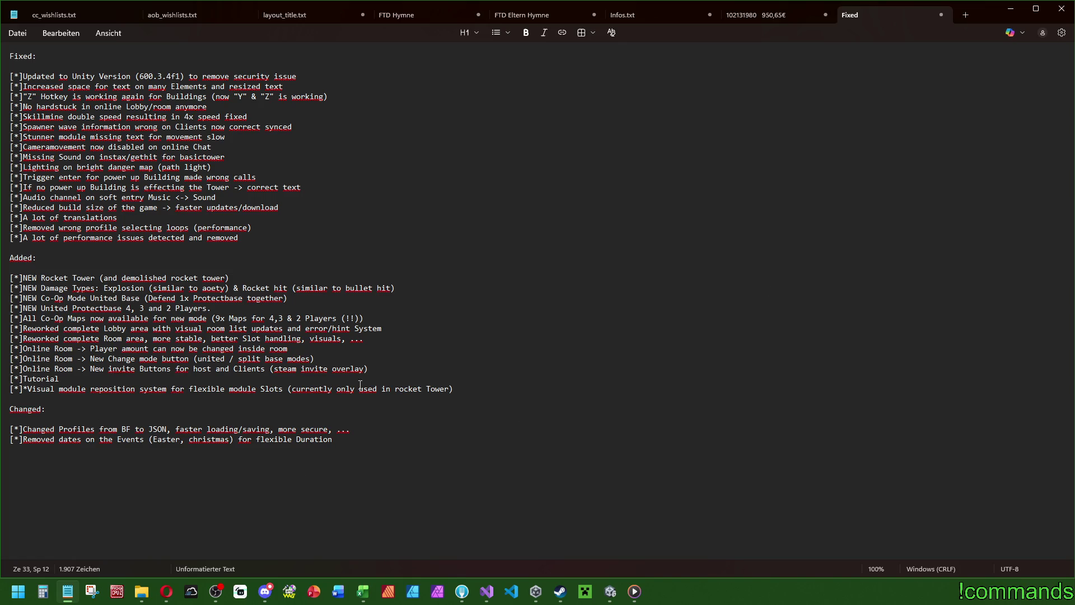
key(shift+Home)
key(BackSpace)
key(BackSpace)
click(43, 411)
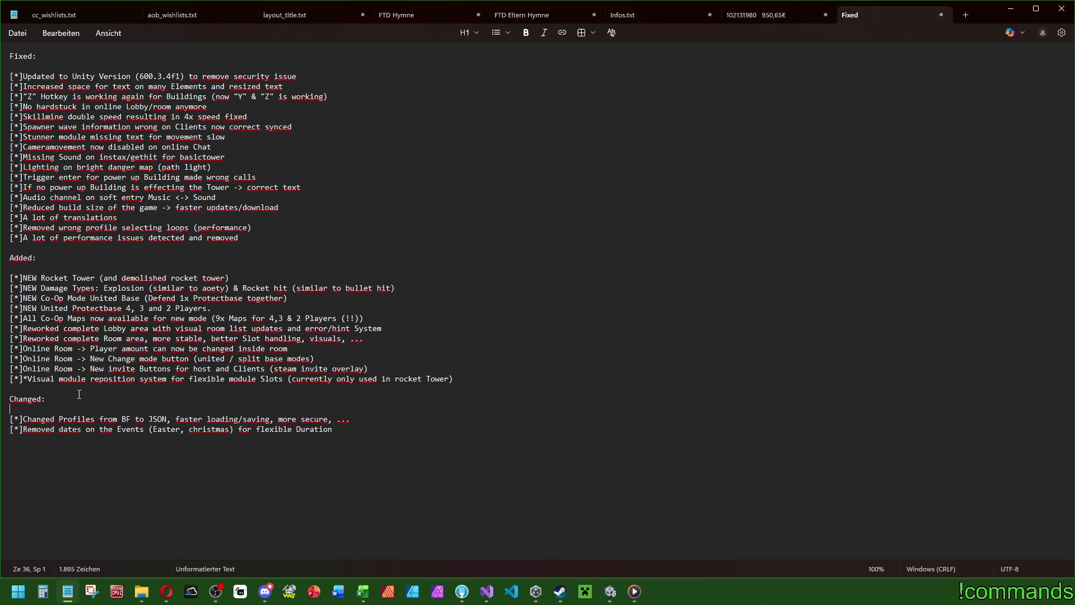
key(Return)
text([*]Tutorial )
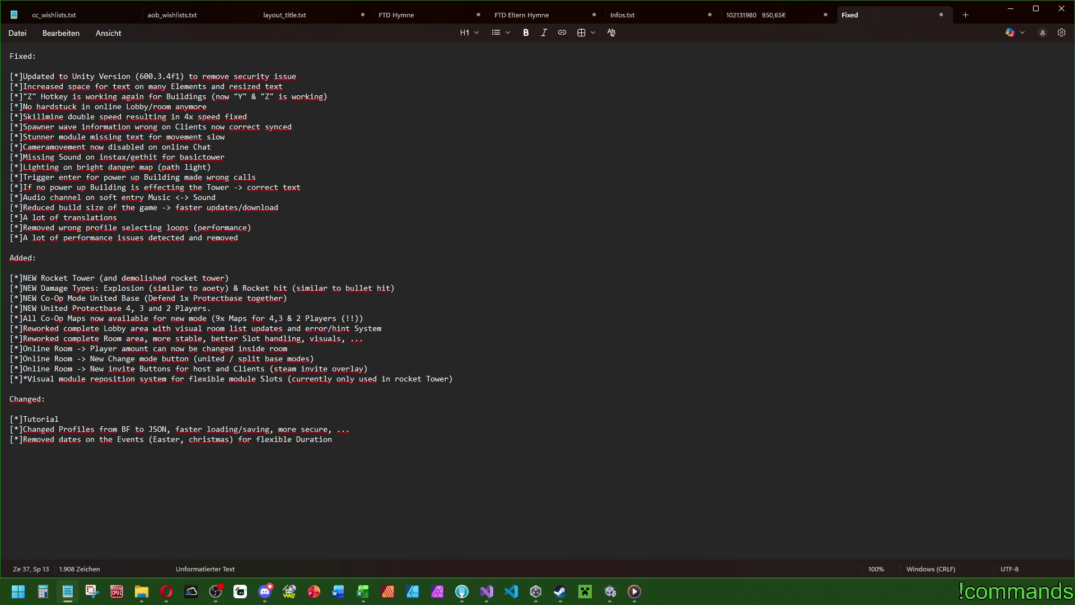
text(improved)
text(,)
key(BackSpace)
text(with )
text(clear)
text(er )
text(sequences)
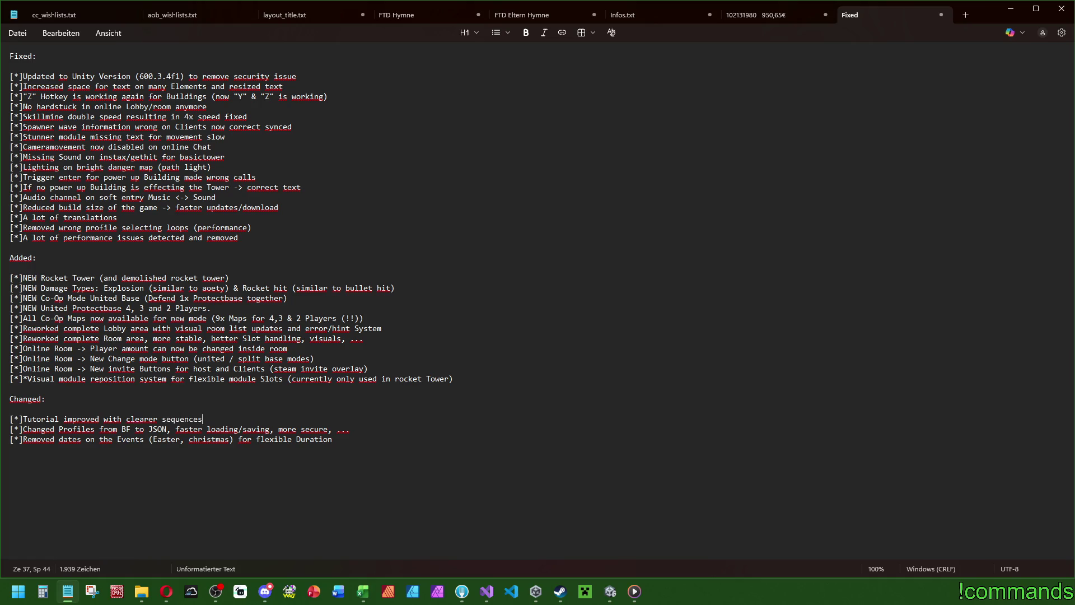
Step: Below the Lighting line, add '[*]Tutorial can not be stuck anymore by wrong sequence'
click(253, 169)
key(Return)
text([*])
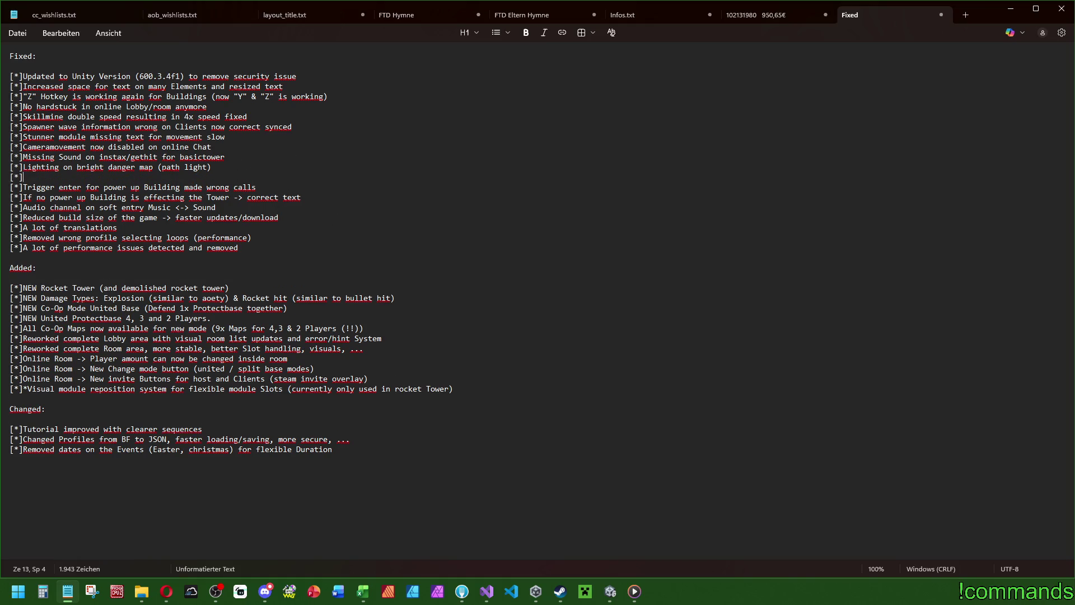
text(Tutorial can not be )
text(stuck)
text( anymore by )
text(wrong sequ)
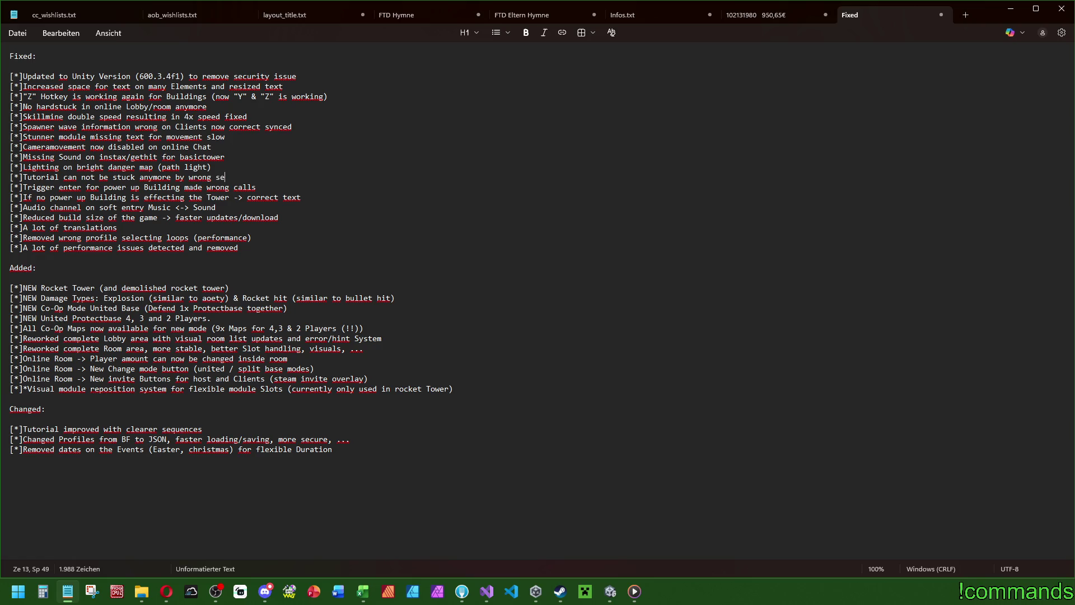
text(ence)
key(alt+Tab)
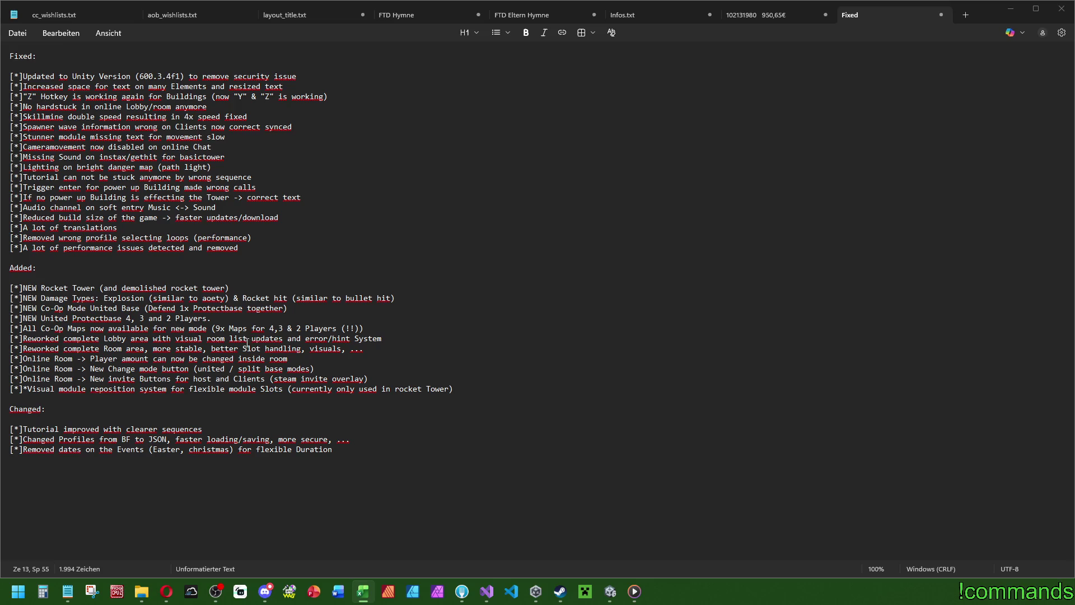
Step: In the Lobby line, replace 'and' with a comma and add '& caching' after error/hint
double_click(284, 339)
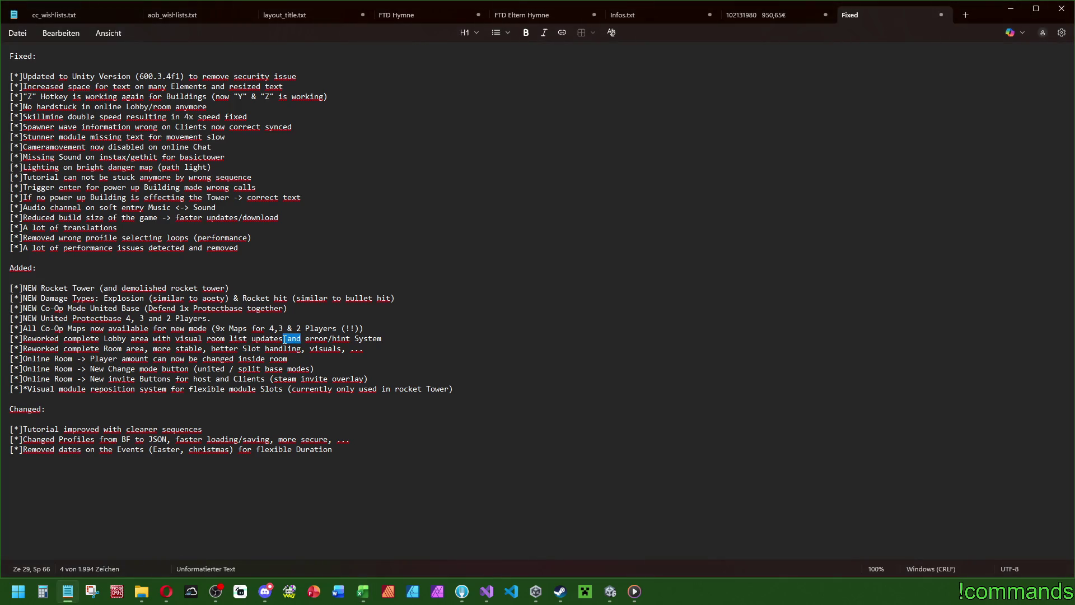
text(,)
click(338, 339)
text(,)
key(BackSpace)
text(& c)
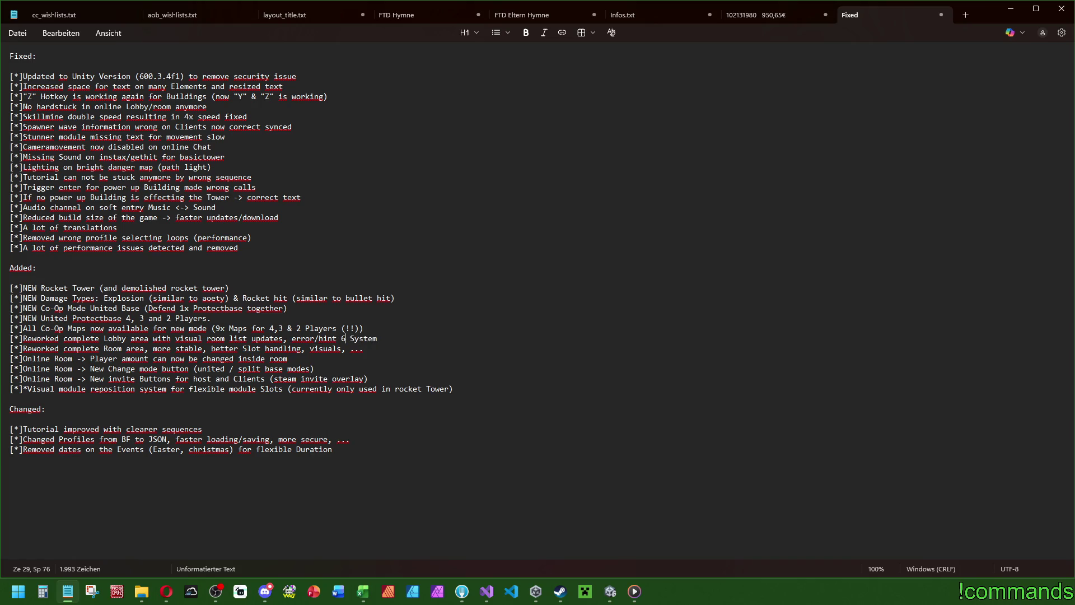
text(aching)
key(alt+Tab)
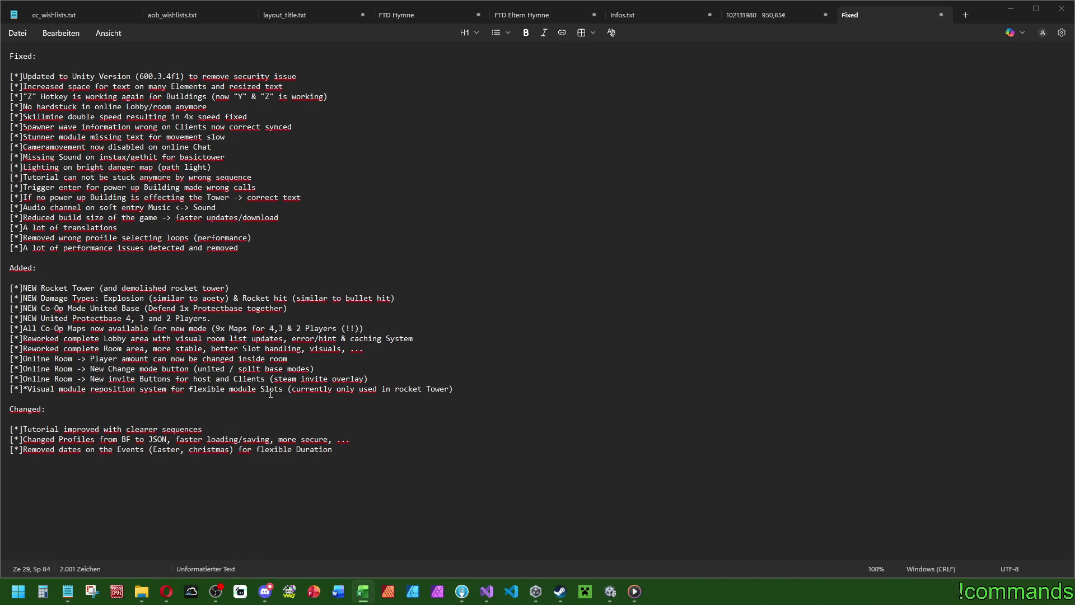
Step: Below the invite overlay line, add the Protectbase and maintower information visibility bullet (online co-op)
click(367, 379)
key(Return)
text([*])
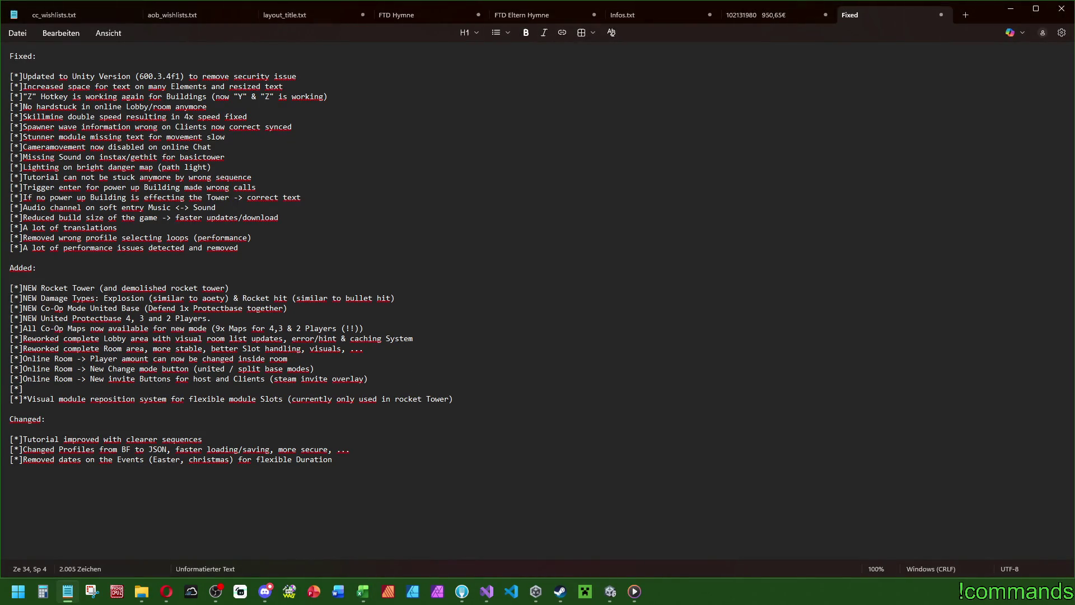
text(All Pro)
text(tectbase )
text(and maintower)
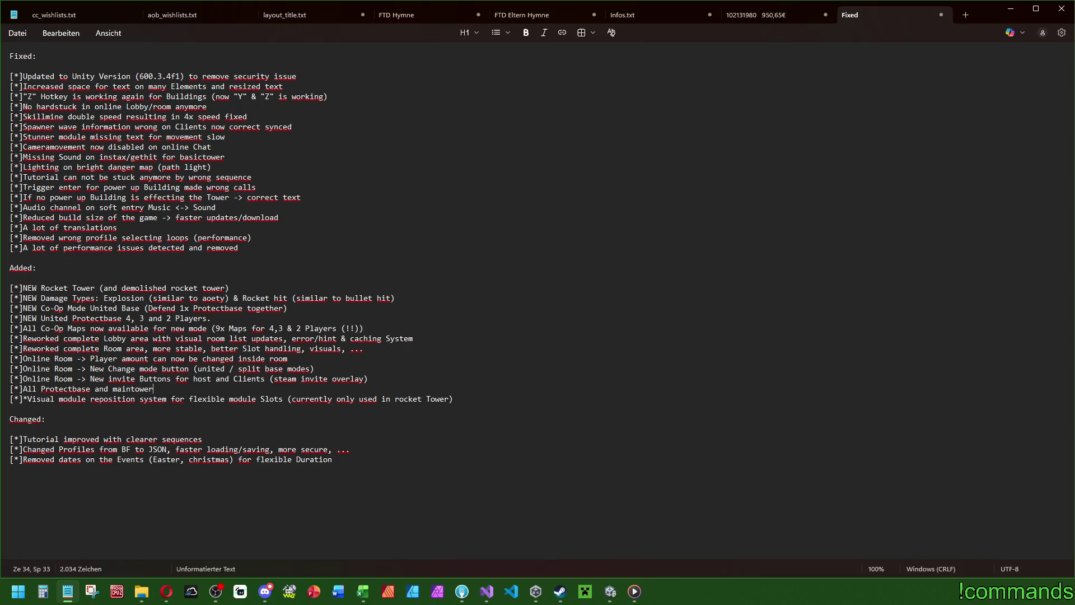
text(infor)
text(mation )
text(is now visi)
text(ble for all playe)
text(rs ()online co-op)
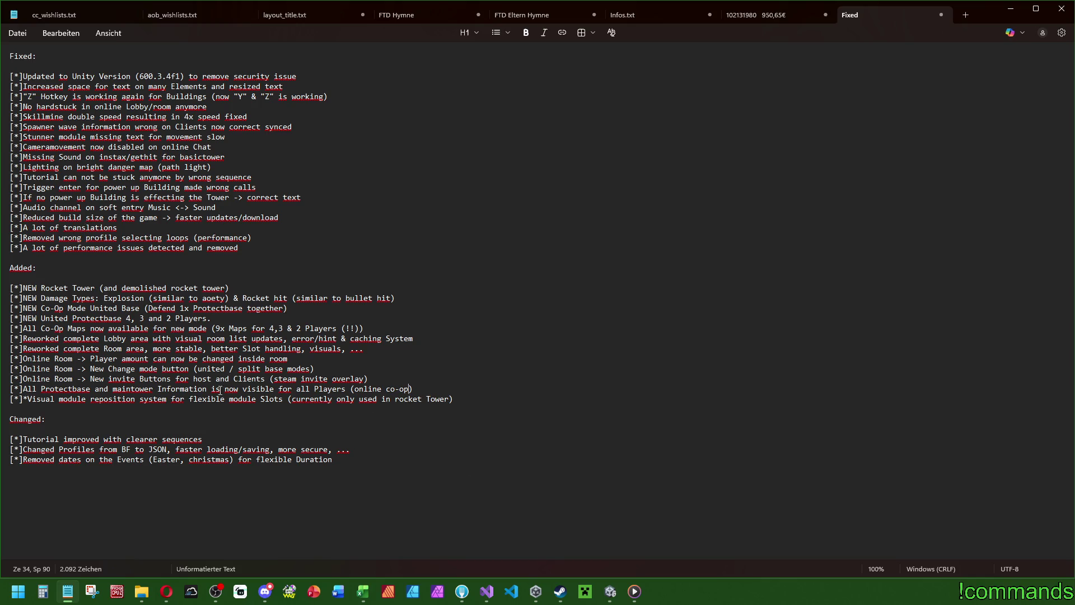
click(363, 591)
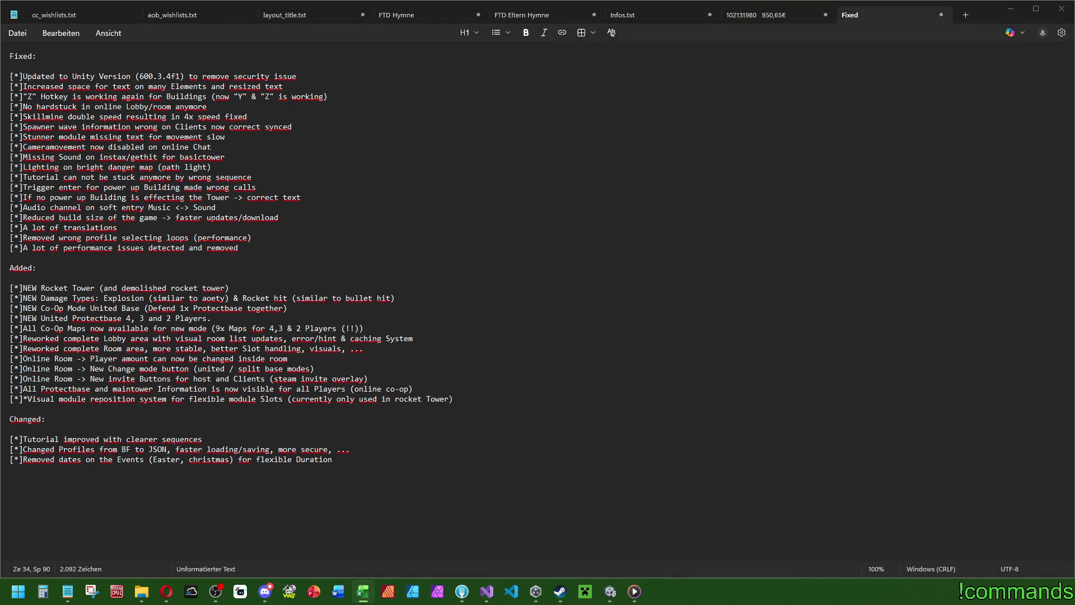
Step: After the No hardstuck bullet, start a Fixed bullet reading 'Close combat Monsters can not'
click(300, 107)
key(Return)
text([*])
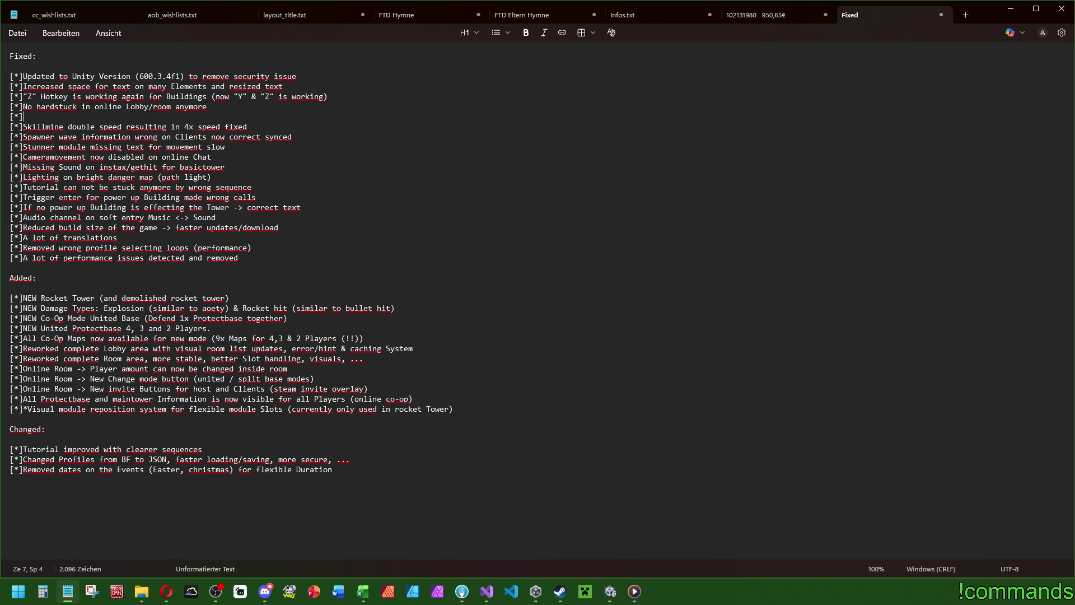
text(Close )
text(combat)
text( Monsters ca)
text(n not stuck on base anymore (!)
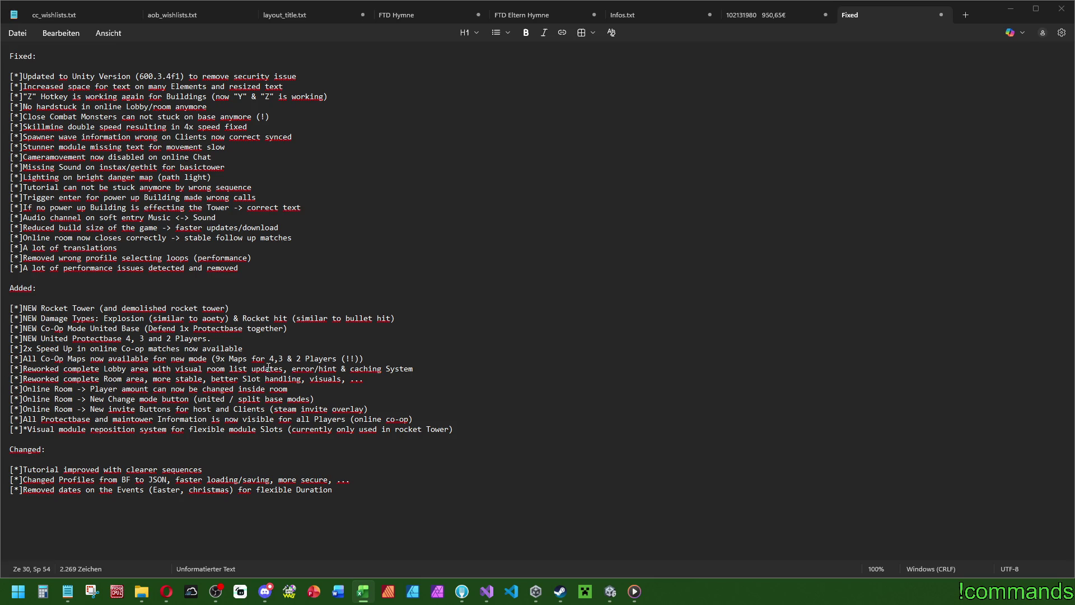
Step: Below the invite Buttons line, add the Added bullet 'Added Steam invite system'
click(394, 409)
key(Return)
text([*]Y)
key(BackSpace)
text(Added )
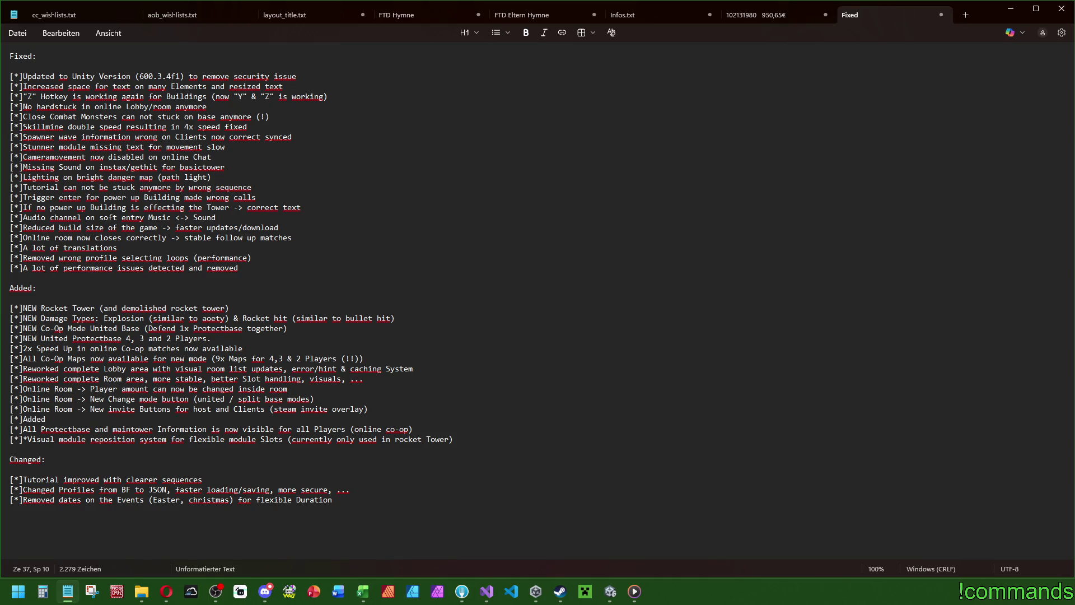
text(Steam in)
text(vite system)
text(()
key(Delete)
key(BackSpace)
key(BackSpace)
text(->)
key(BackSpace)
key(BackSpace)
key(BackSpace)
key(alt+Tab)
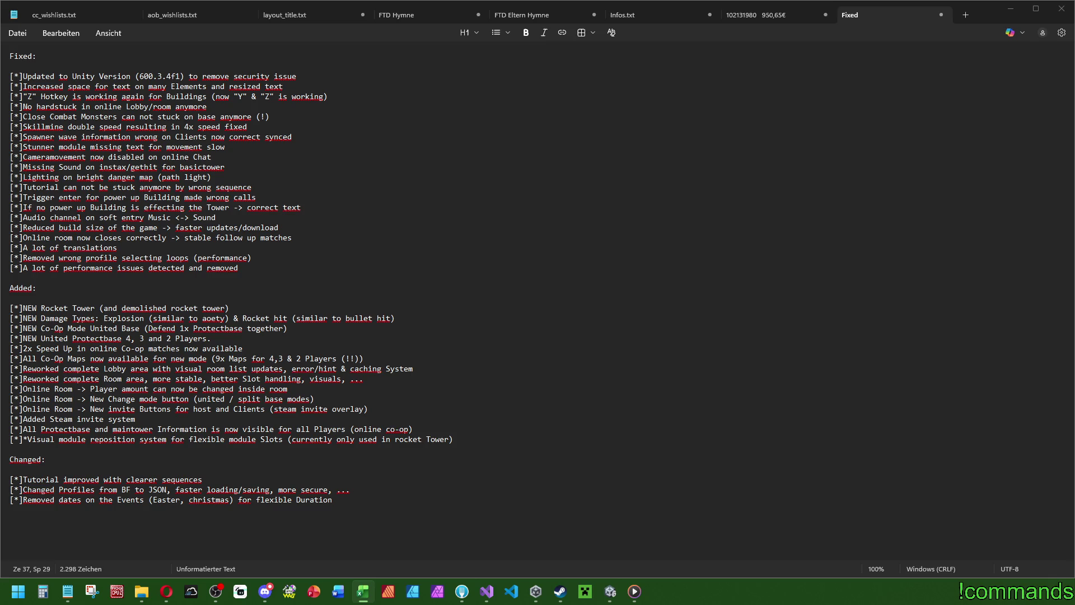
click(338, 242)
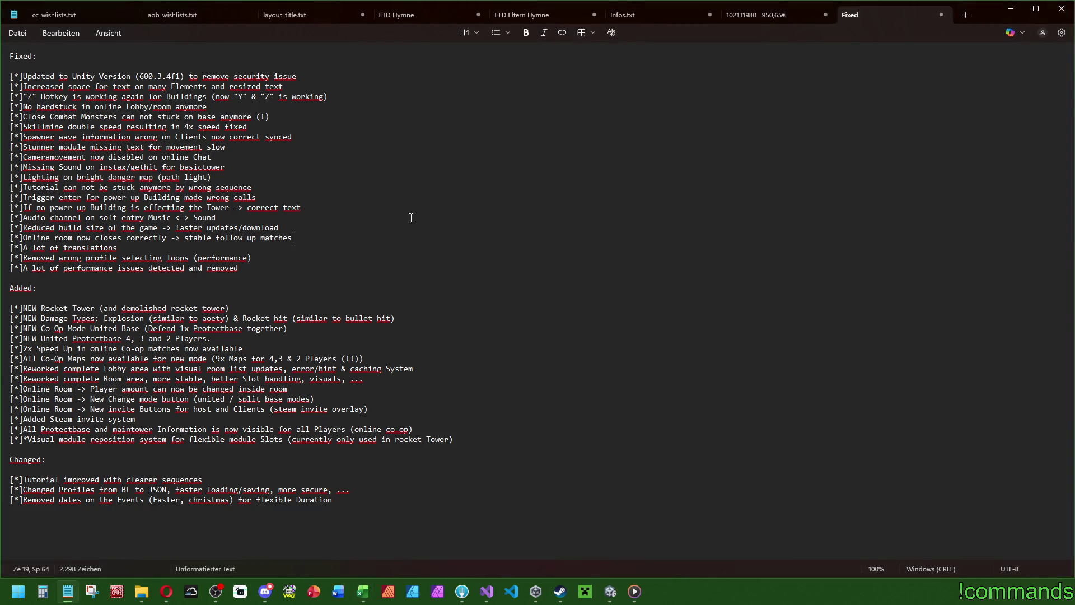
Step: Below the Online room line, add 'Beast cards contain correct translation (new save/load system)'
key(Return)
text([*]Beast cards)
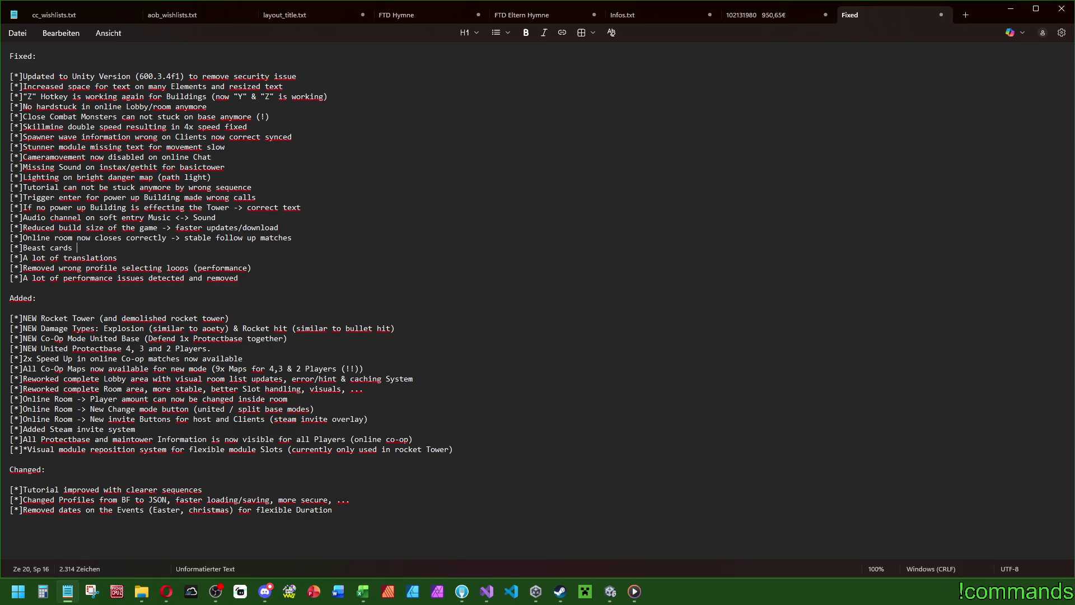
text(contain correct)
text( transl)
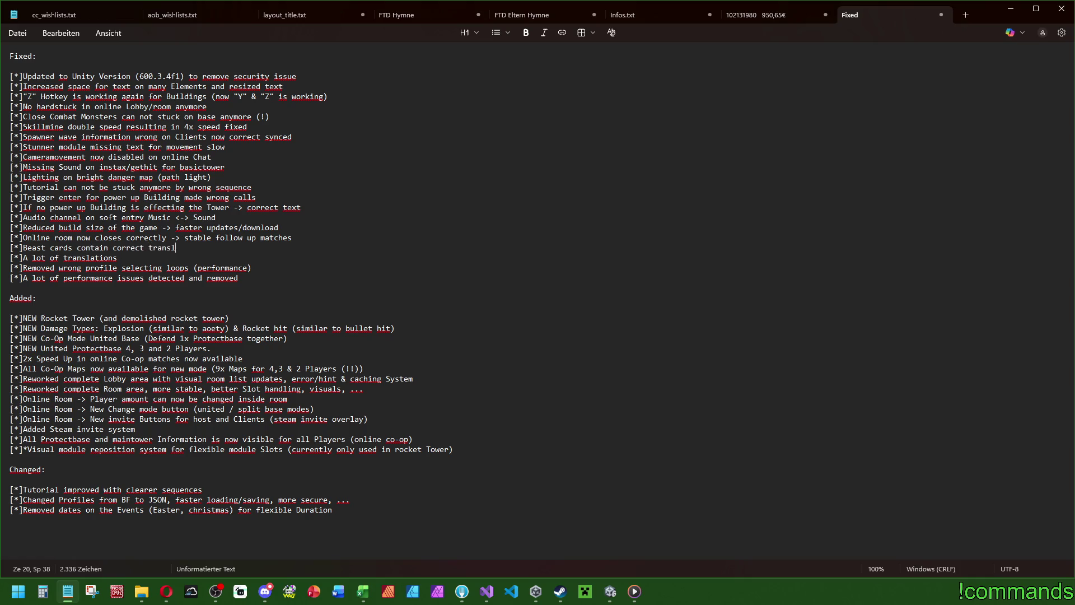
text(ation ())
text(new save)
text(/load system)
key(alt+Tab)
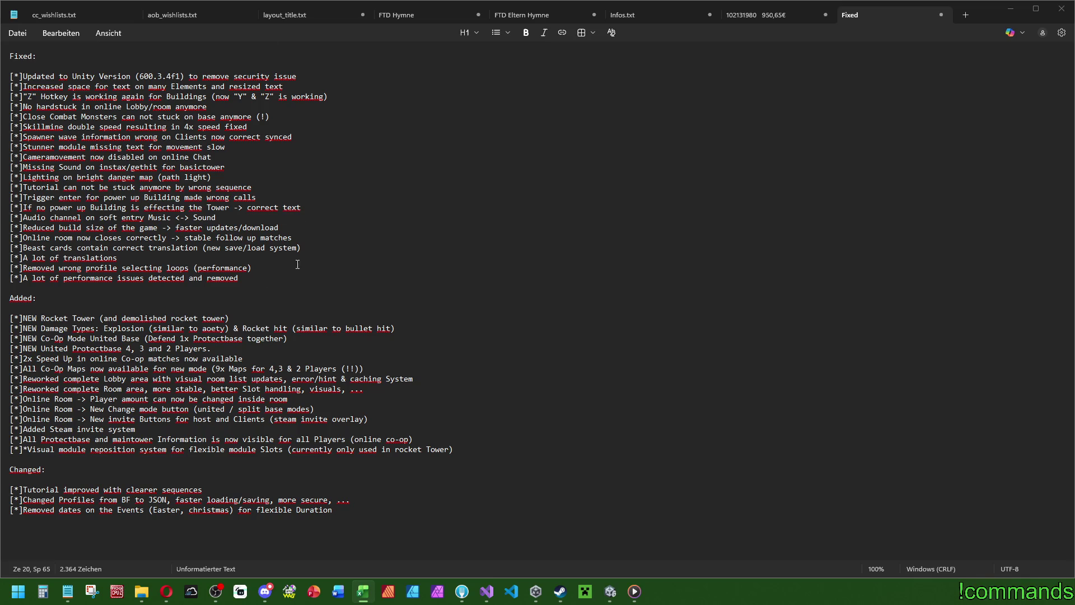
click(334, 249)
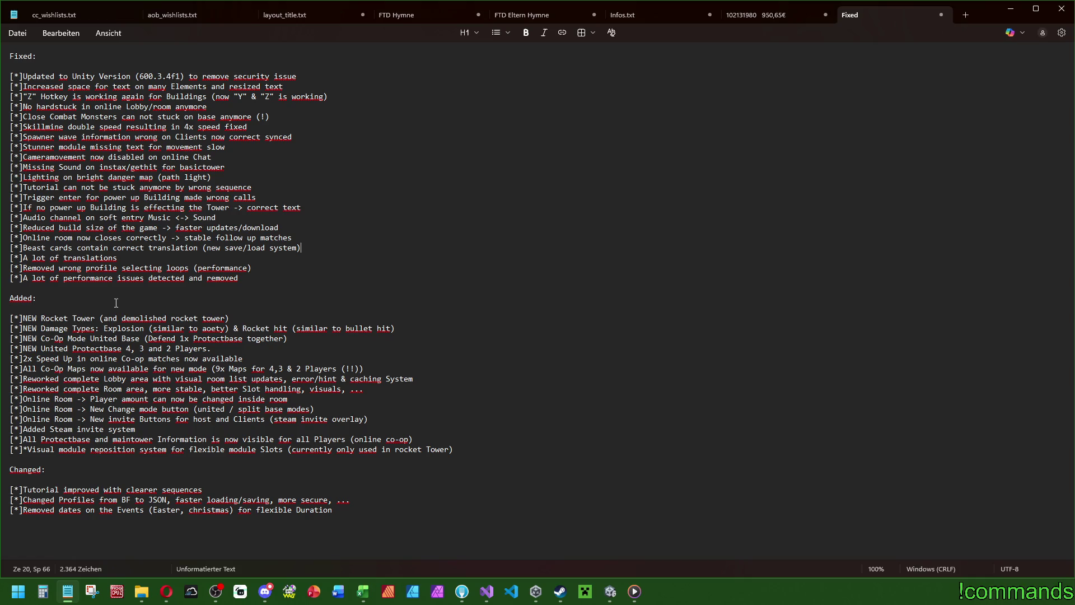
click(298, 232)
key(Return)
text([*]Remvoed wr)
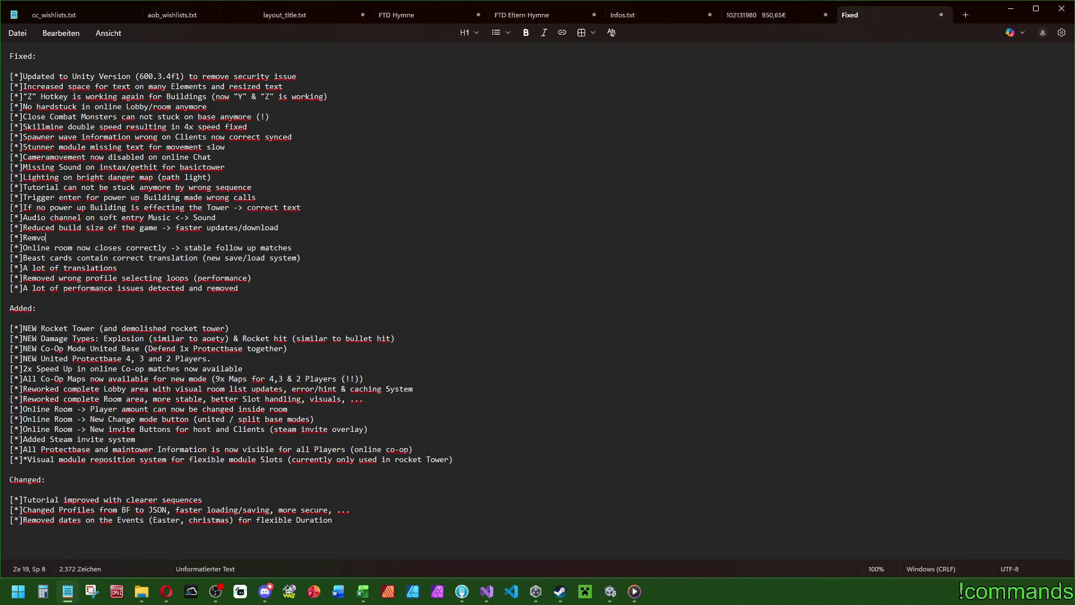
key(BackSpace)
key(BackSpace)
key(BackSpace)
key(BackSpace)
key(BackSpace)
text(oved)
key(shift+Up)
key(shift+Down)
key(shift+Home)
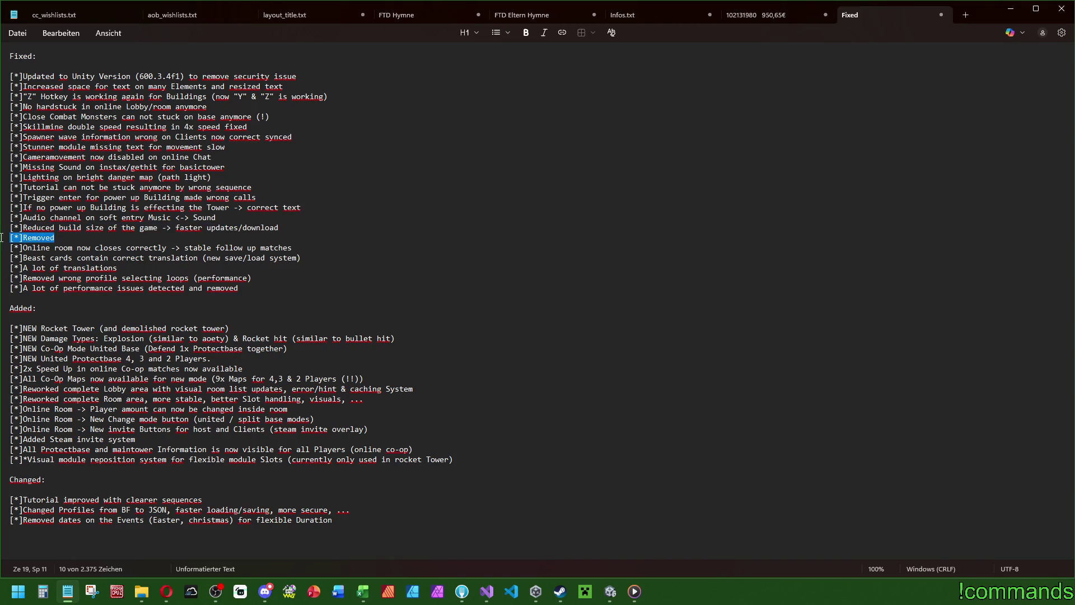
key(BackSpace)
key(BackSpace)
key(alt+Tab)
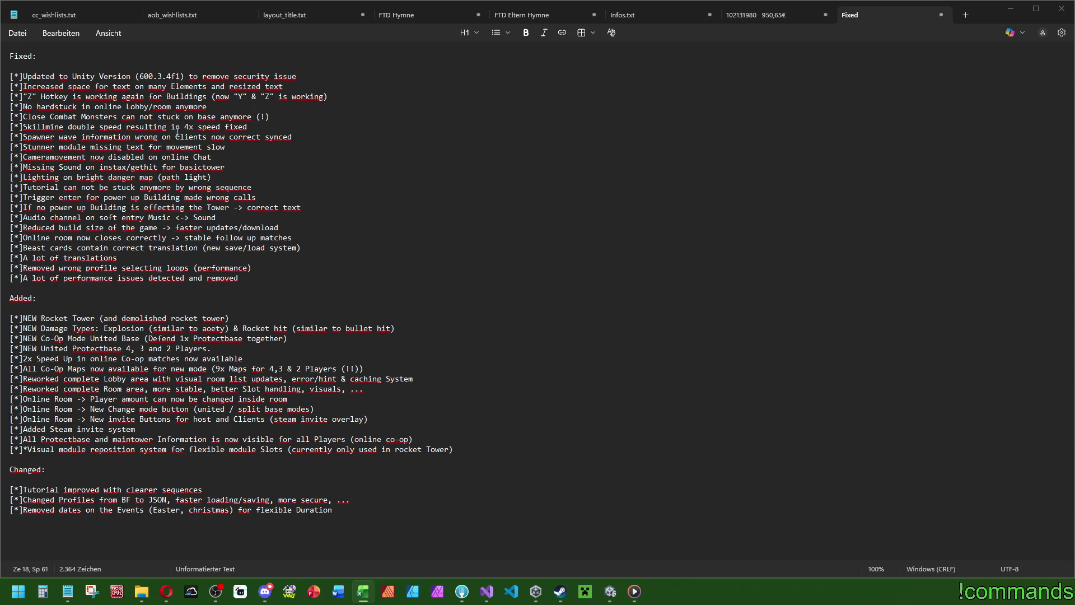
click(286, 119)
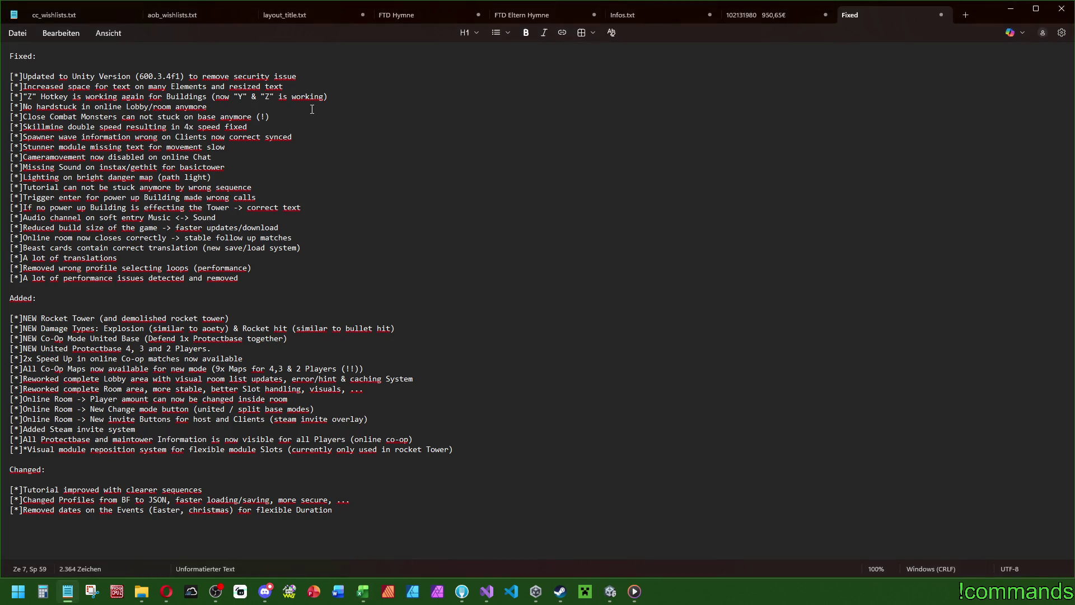
Step: Below Close Combat Monsters, type the bullet '[*]Co-Op network Performance increased a lot'
key(Return)
text([*]Co-Op perform)
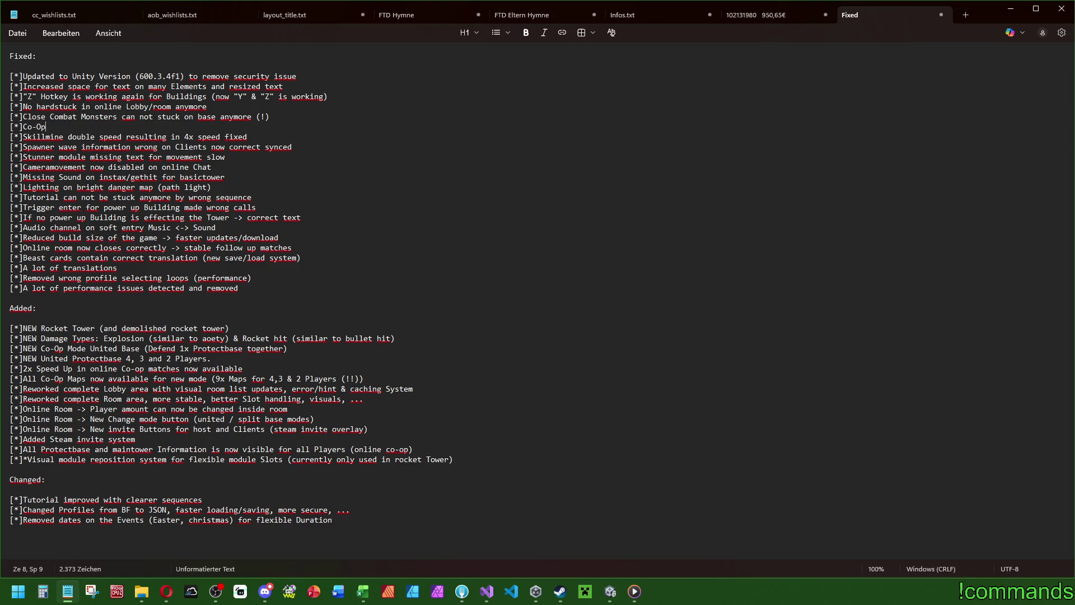
text(a)
key(BackSpace)
key(BackSpace)
key(BackSpace)
text(Performance im)
key(BackSpace)
key(BackSpace)
key(BackSpace)
text(network Performance )
text(increased a )
text(lot)
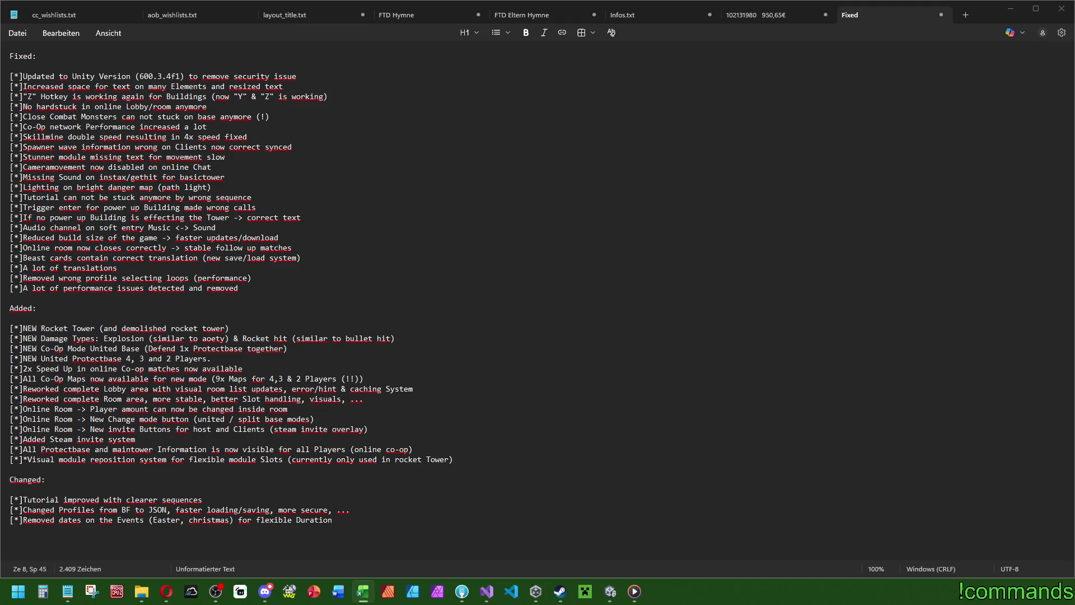
click(308, 131)
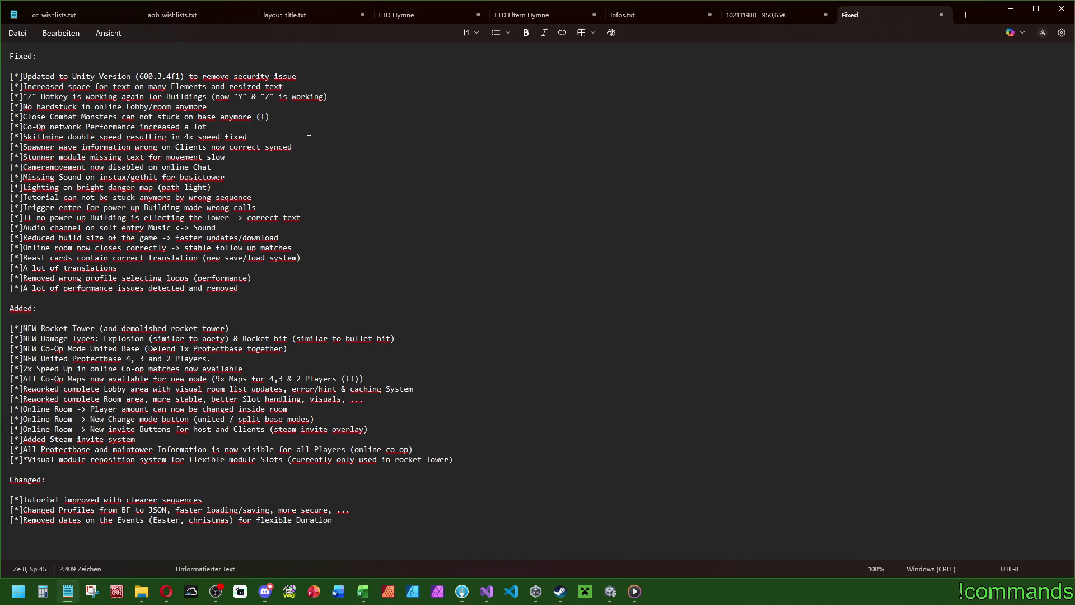
Step: After the Co-Op line, add '[*]Prestige Rank 6 now works correctly by swapping objects'
key(Return)
text([*])
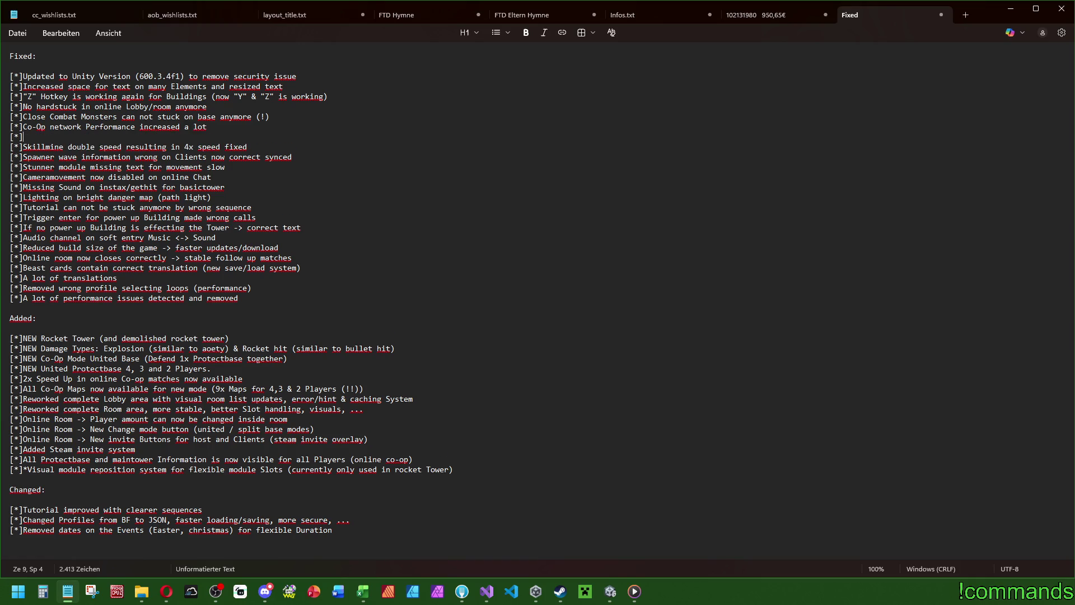
text(Prestige Rank )
text(6 now works correctly by swapping objects)
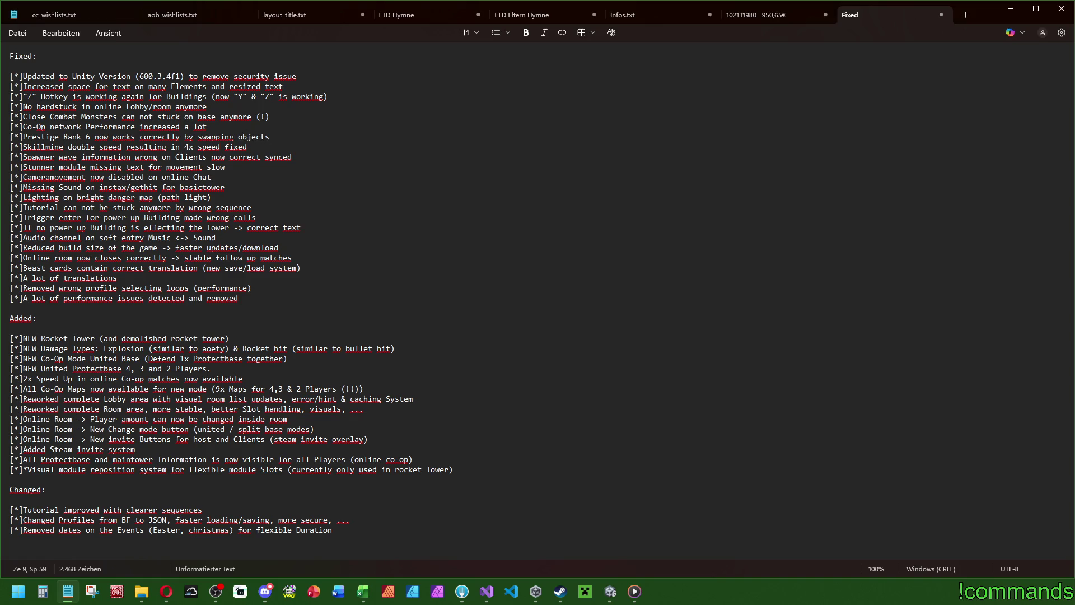
key(alt+Tab)
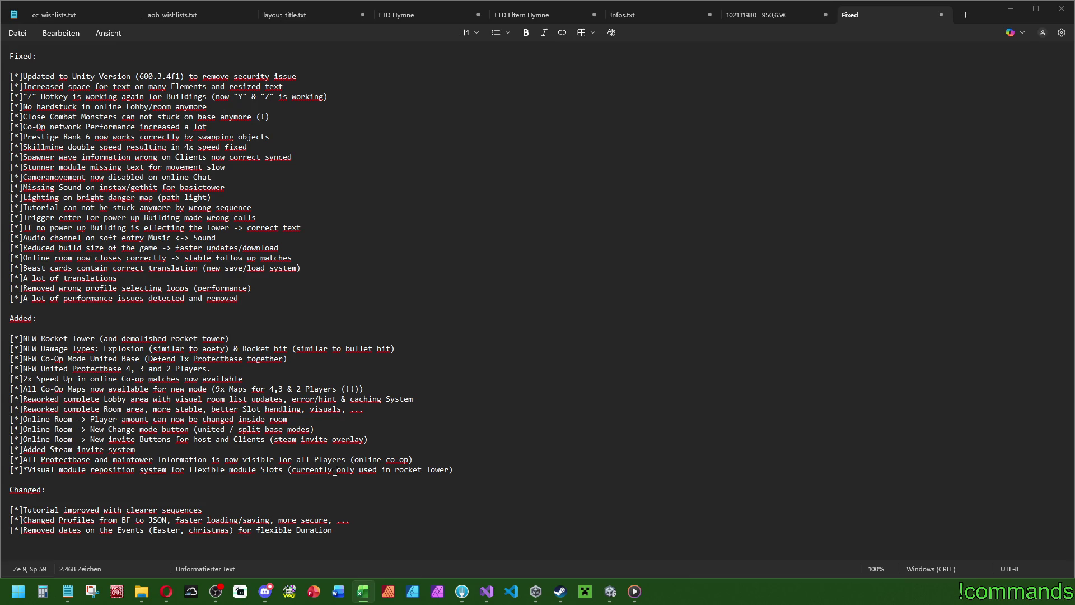
Step: Start an empty [*] bullet after 'Tutorial improved' in the Changed list
click(238, 509)
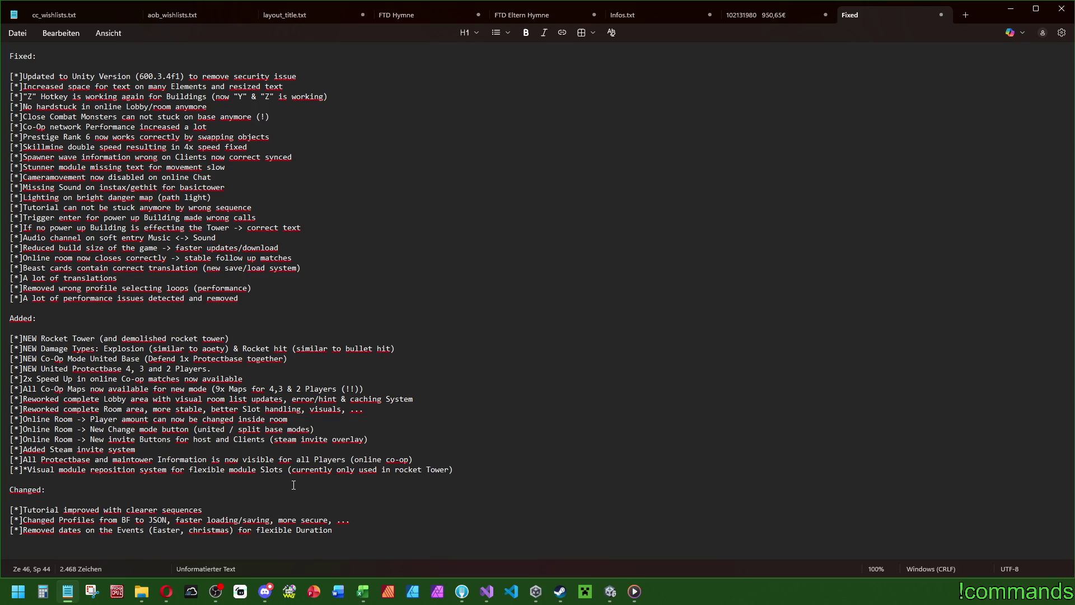
key(Return)
text([*])
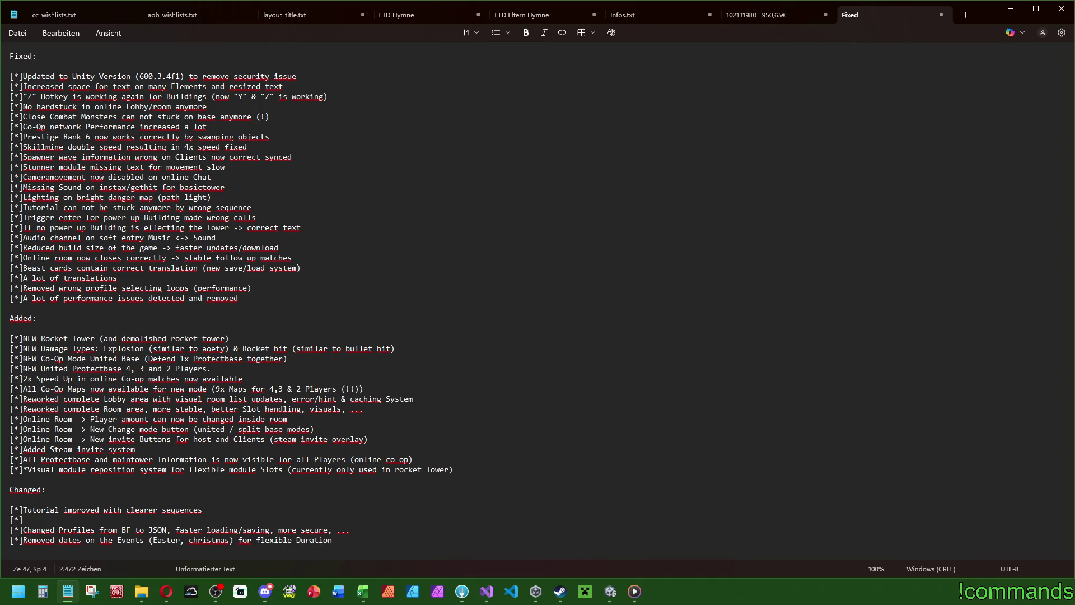
Step: Complete the Changed bullet to read 'Removed individual room names (online), added fixed room codes'
key(alt+Tab)
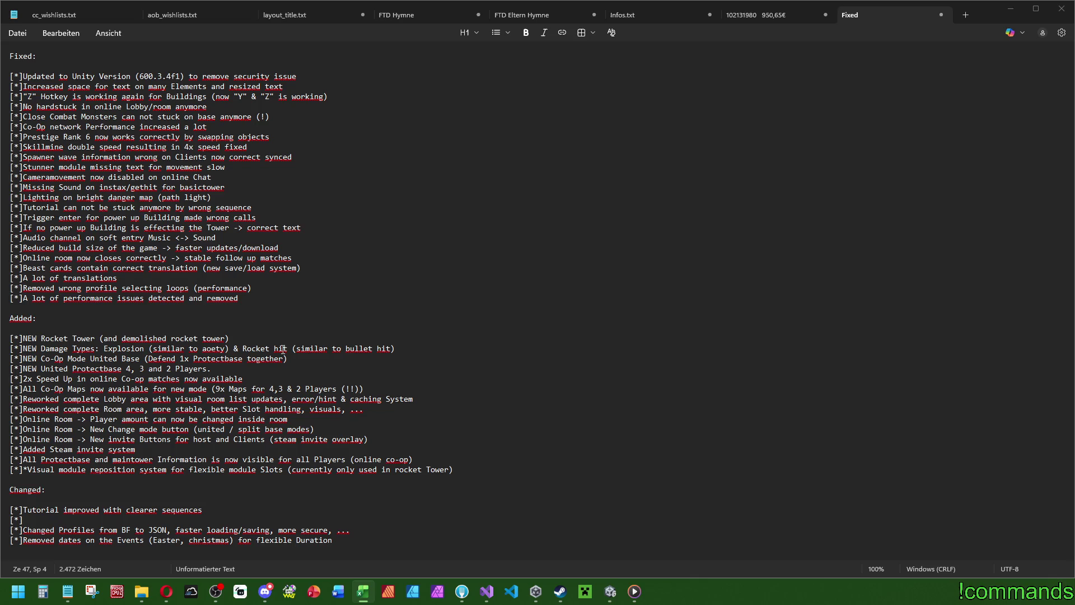
click(49, 517)
text(Online)
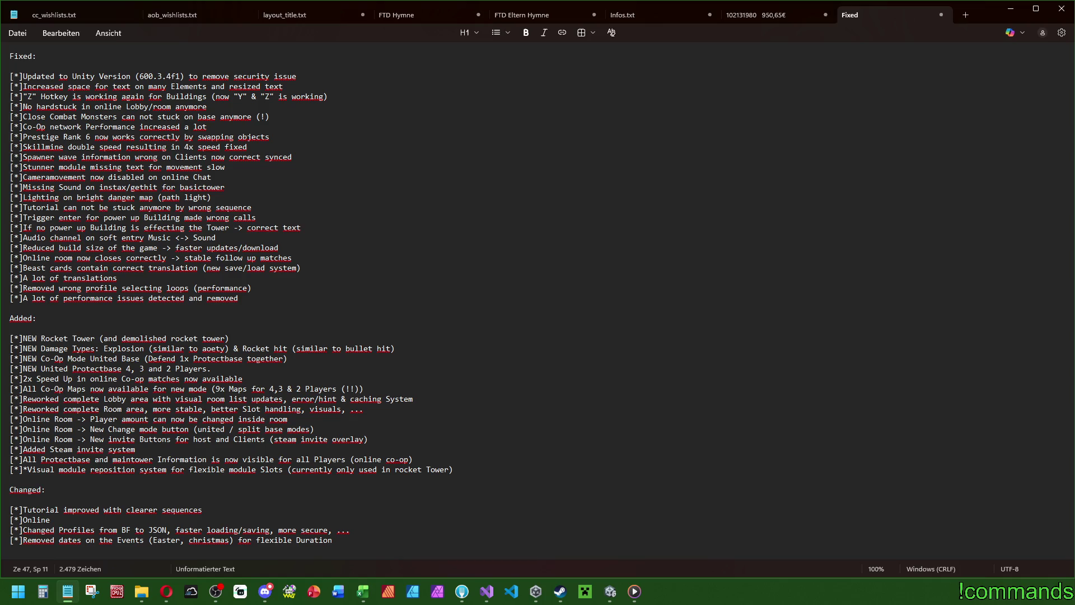
key(BackSpace)
key(BackSpace)
key(BackSpace)
text(Removed)
text( individual )
text(room names ))
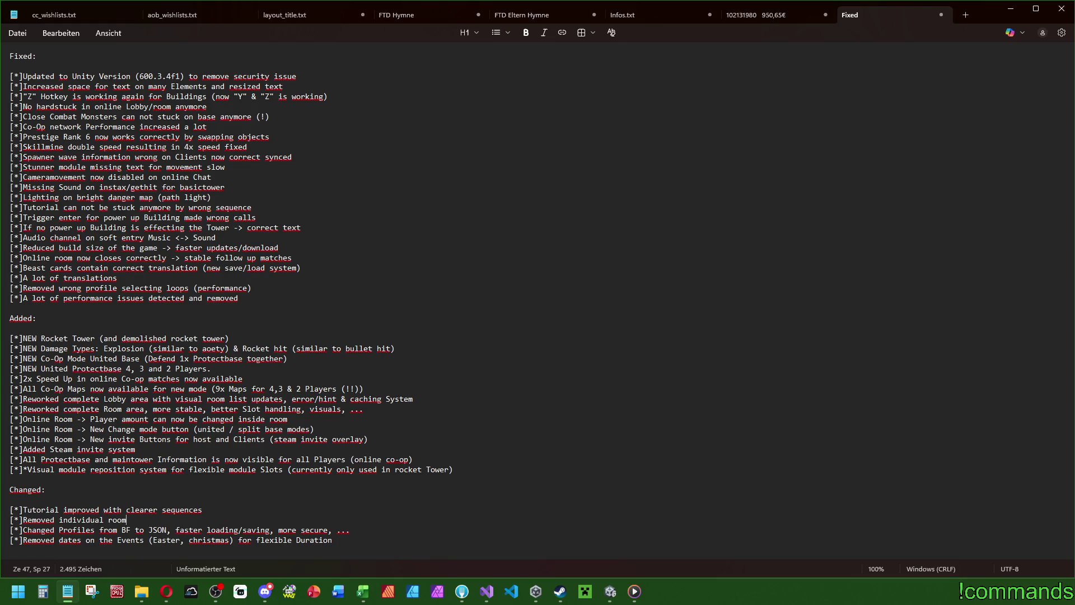
key(BackSpace)
text((online))
key(BackSpace)
text(, added fix rto)
key(BackSpace)
key(BackSpace)
key(BackSpace)
text(ed room codes)
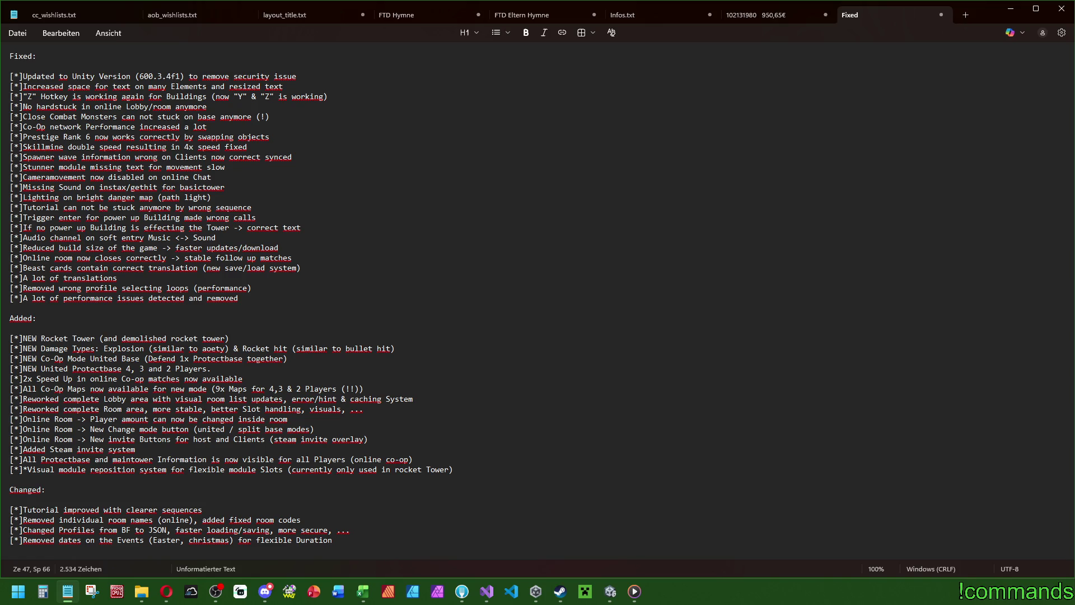
Step: Check the spreadsheet, then start a new line below 'Added Steam invite System'
key(alt+Tab)
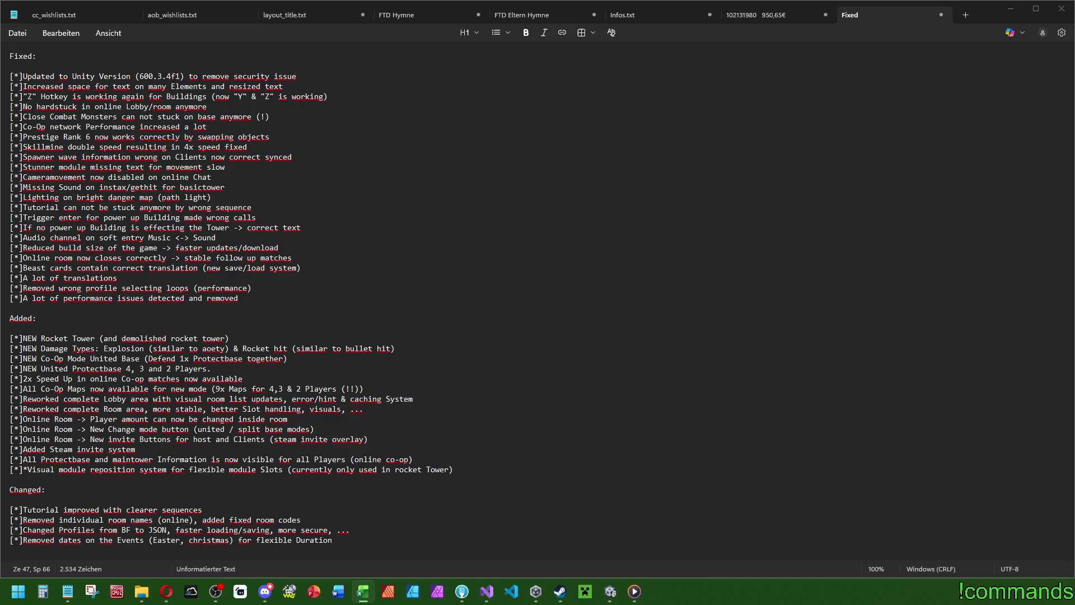
click(312, 446)
key(Return)
Step: Add the bullet '[*]Added Buttons for Regenerate room Name and copy room name'
text([*])
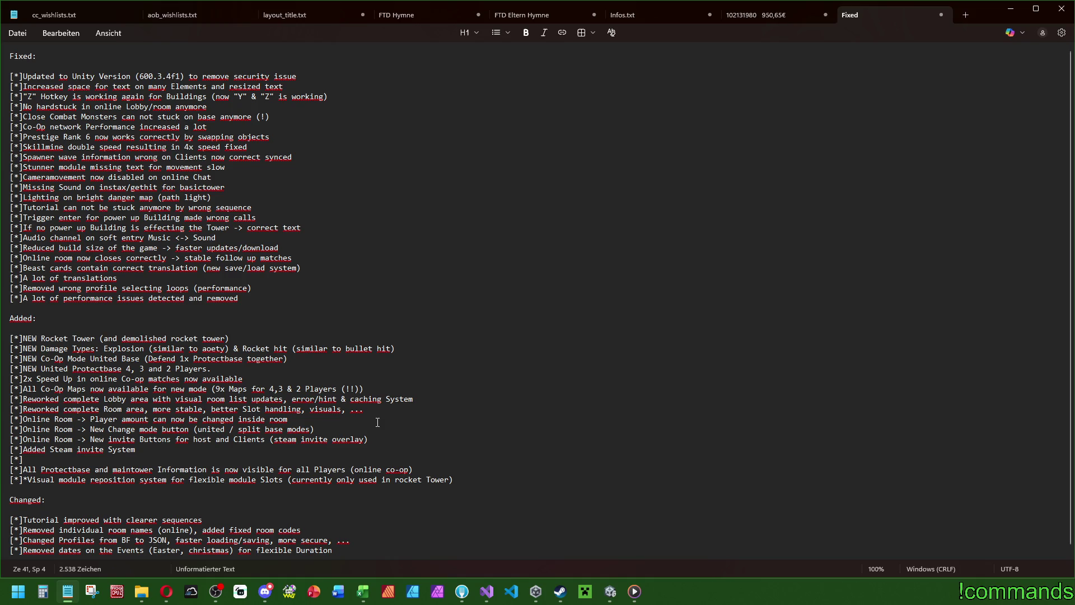
text(Added buttons for r)
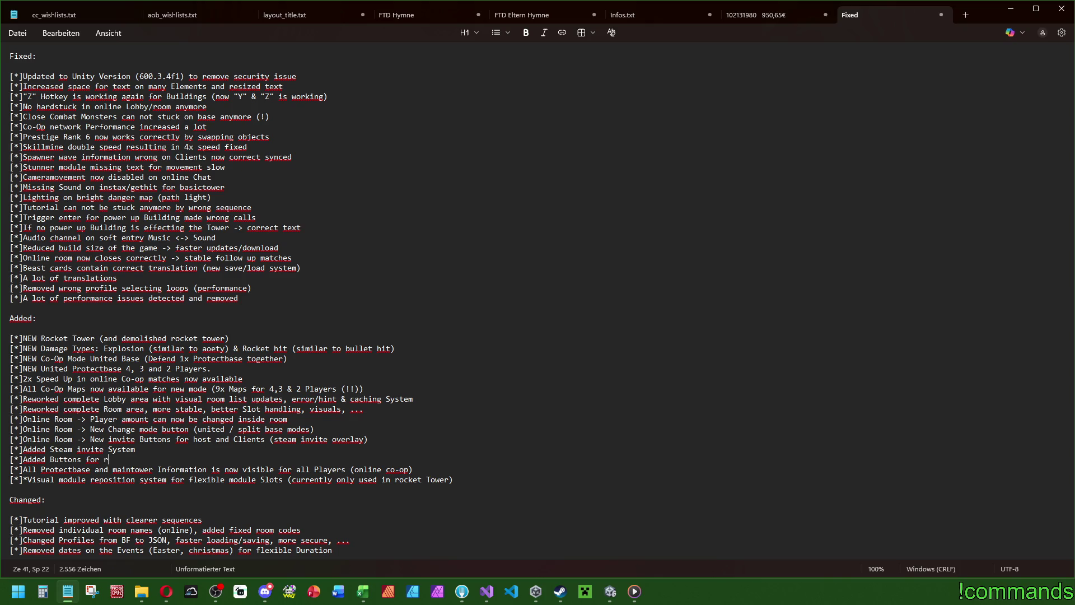
key(BackSpace)
text(Regenerate )
text(room )
text(name)
text(and copy roo)
text(m name)
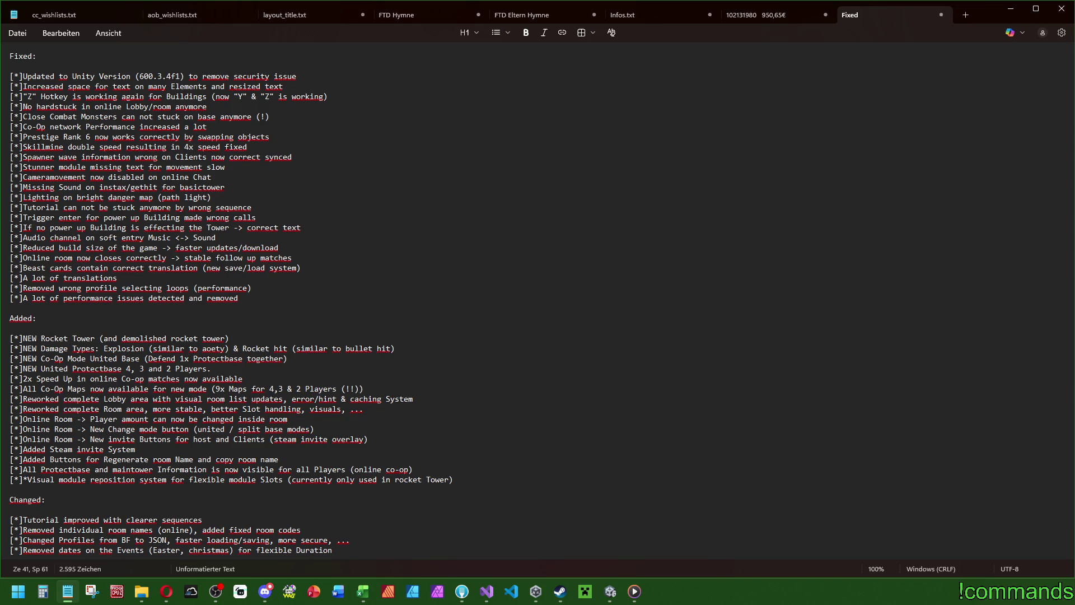
click(363, 590)
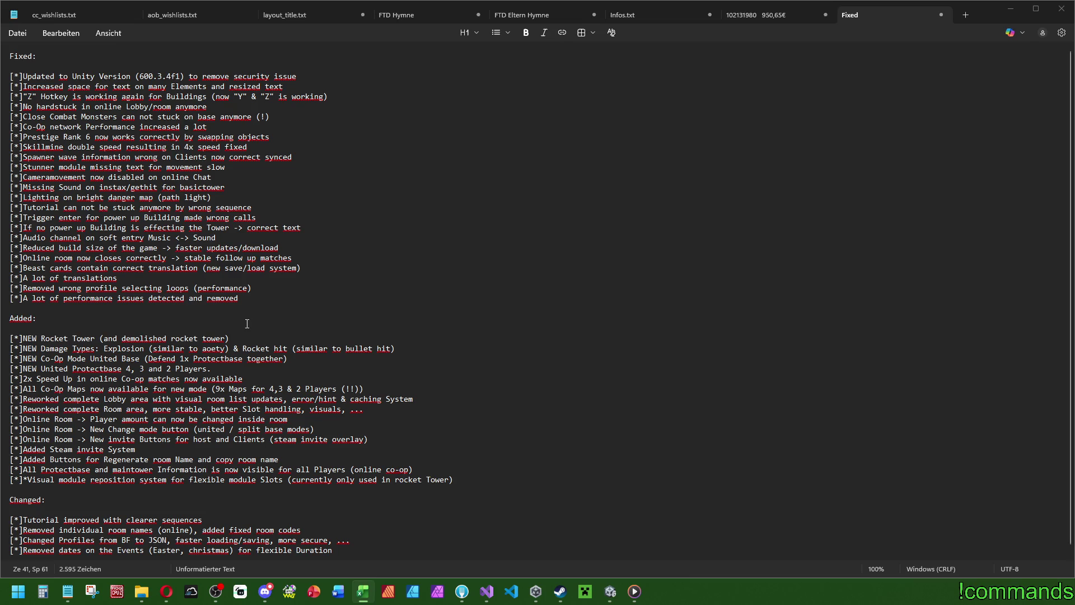
click(226, 368)
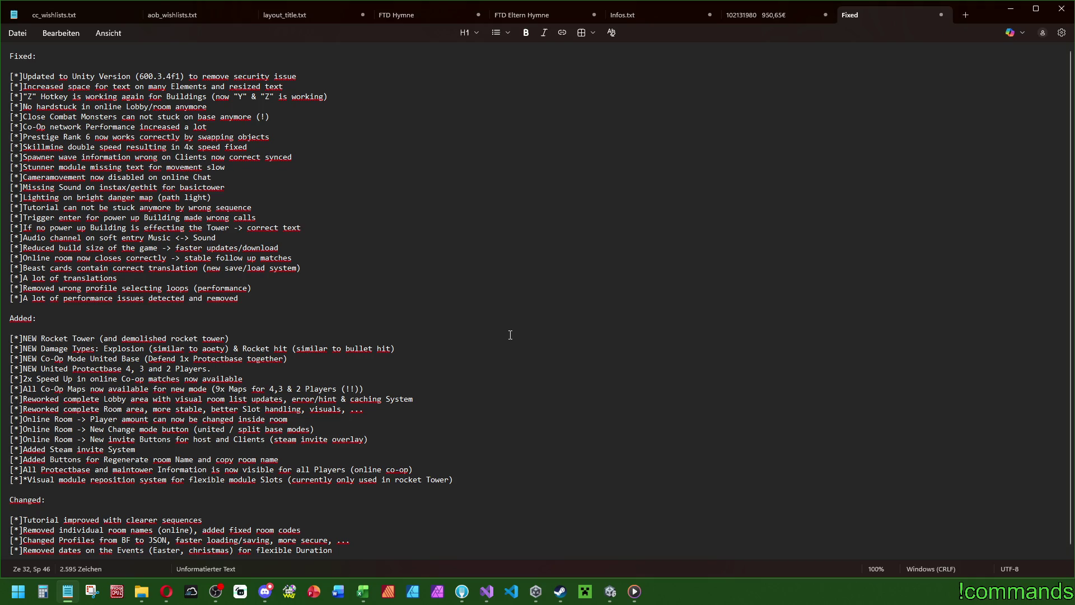
Step: Add the bullet '[*]NEW Monsters have now a spawn protection on leaving the portal'
key(Return)
text([*]NEW Monsters have now a spawn protection)
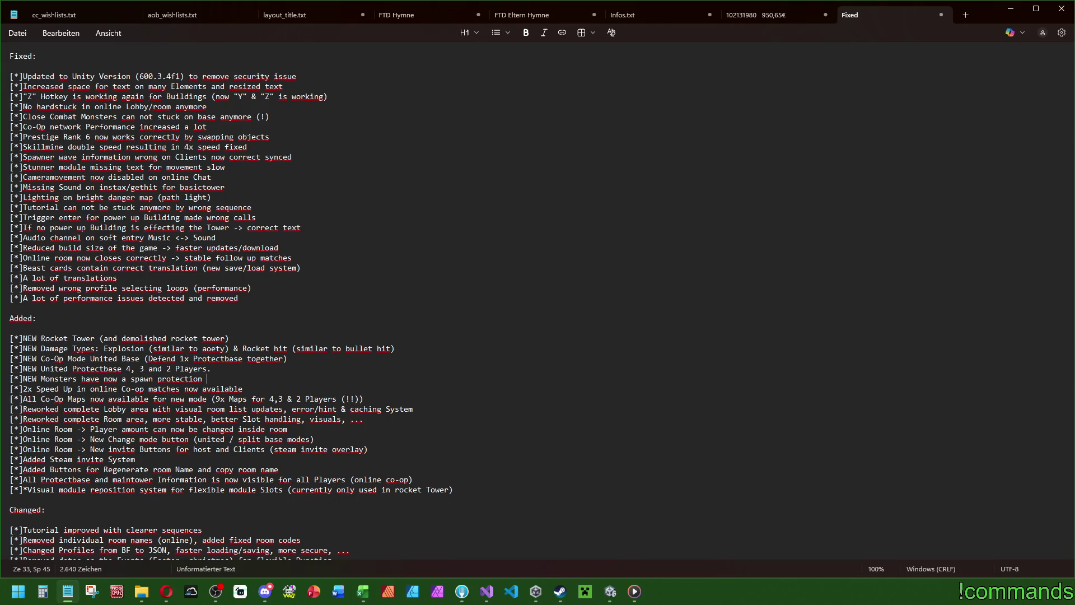
text(on leaving the portal)
key(alt+Tab)
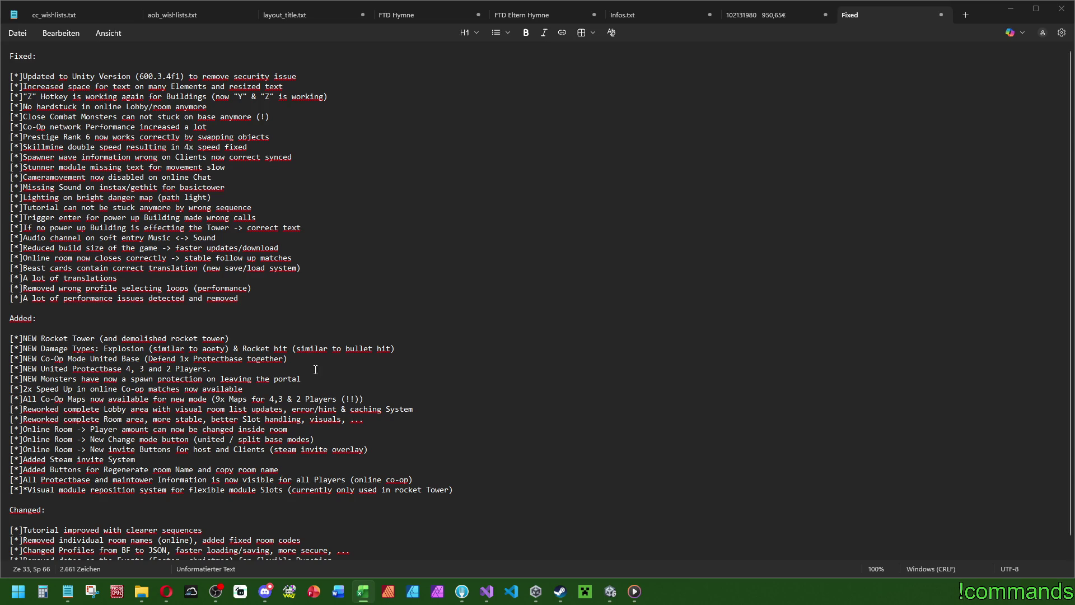
click(487, 591)
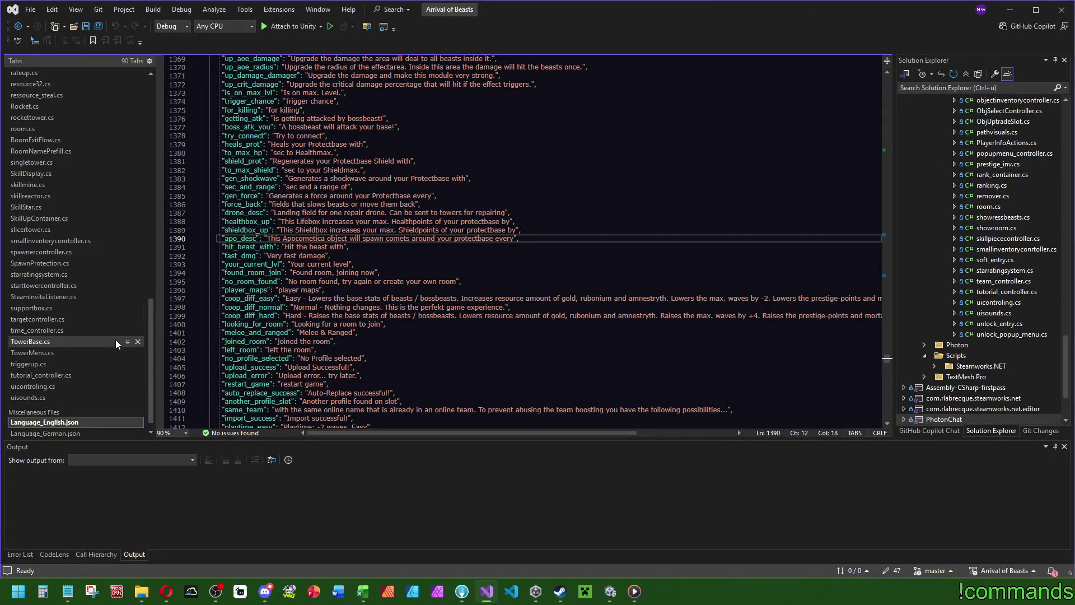
Step: Read SPAWN_PROTECTION_TIME at the top of monsterscript.cs, then minimize Visual Studio
scroll(98, 287, up, 9)
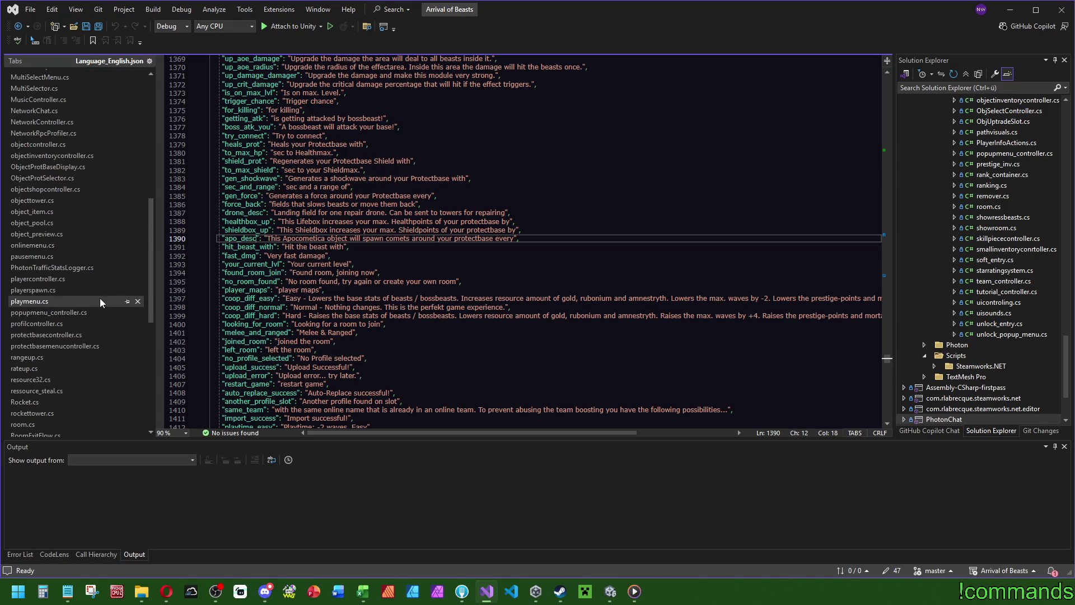
scroll(99, 300, up, 1)
scroll(63, 159, up, 1)
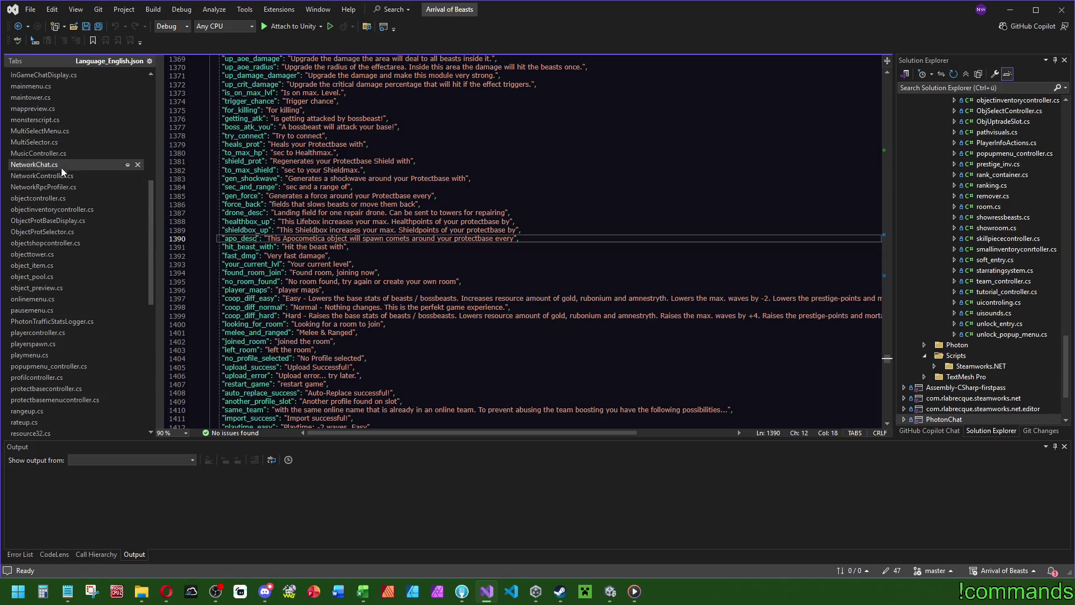
click(43, 119)
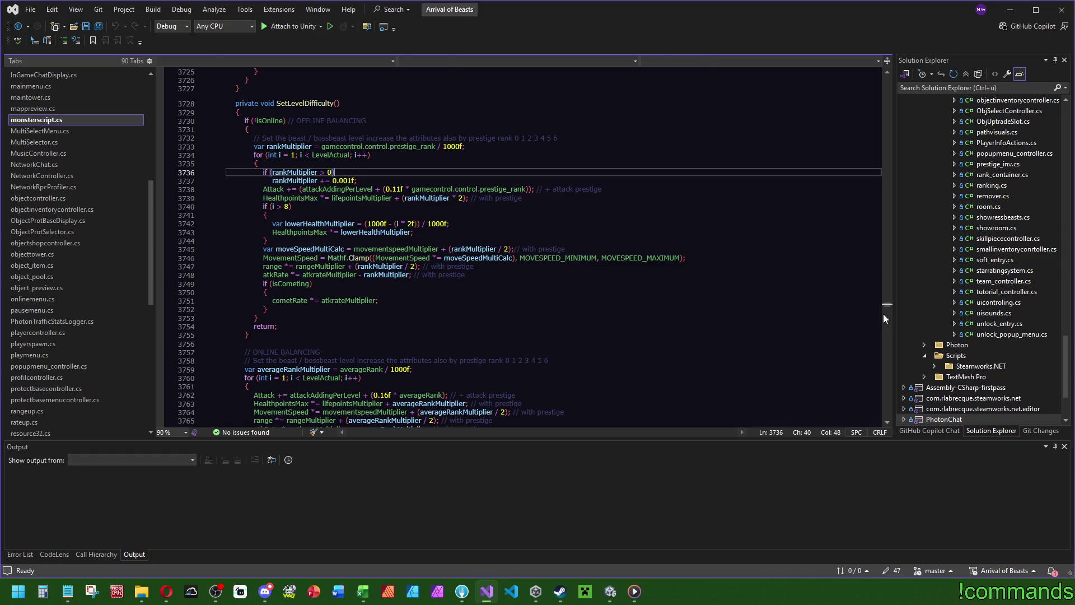
drag(887, 307, 890, 79)
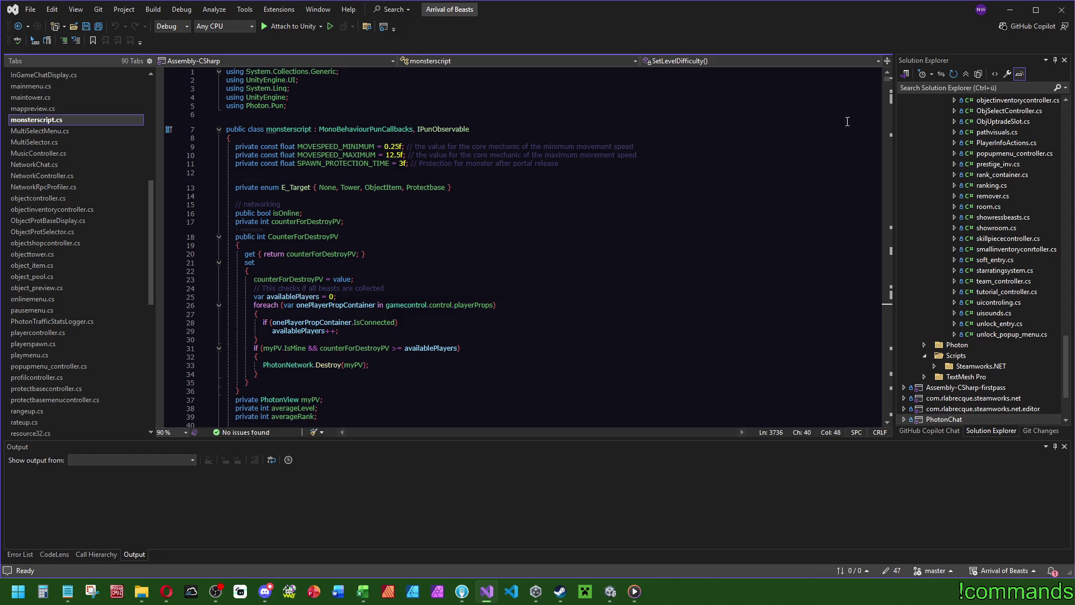
click(1014, 15)
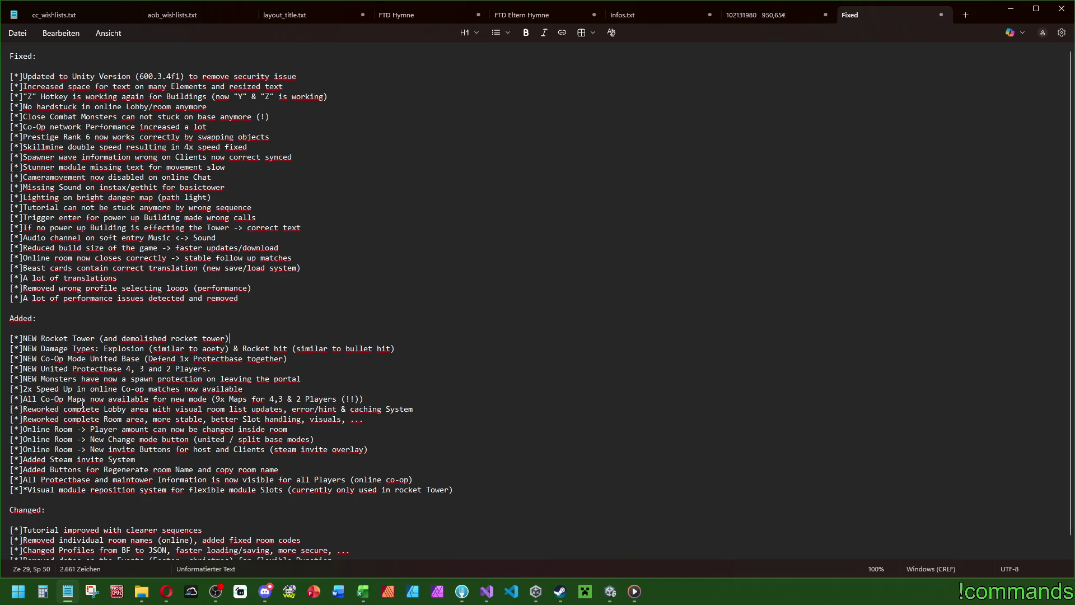
Step: Insert '(3 seconds)' after 'spawn protection' in the Monsters bullet
click(202, 379)
text(())
text(3 seconds)
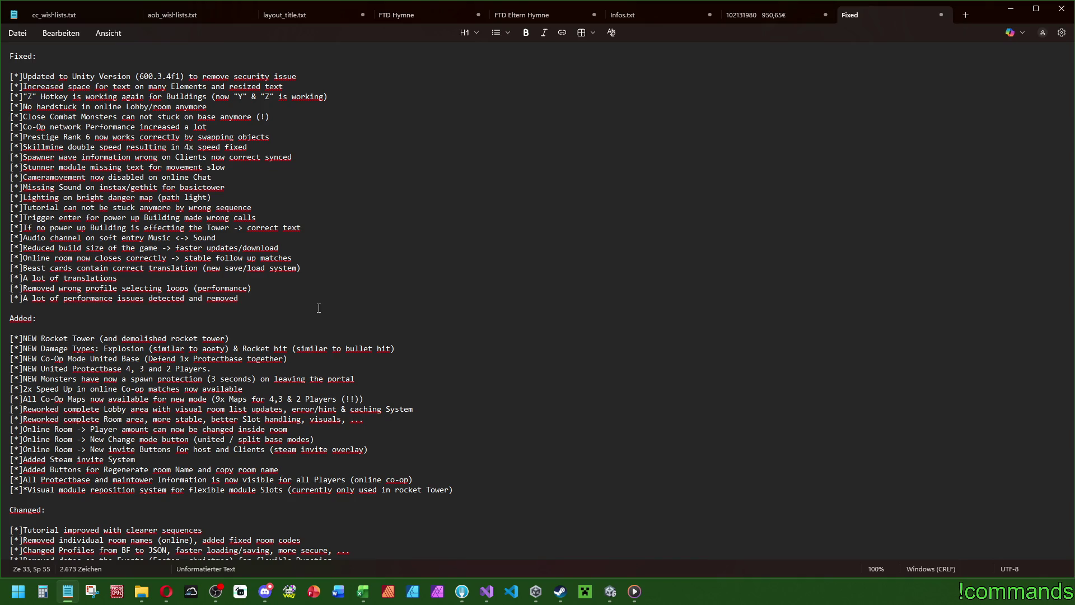
click(363, 590)
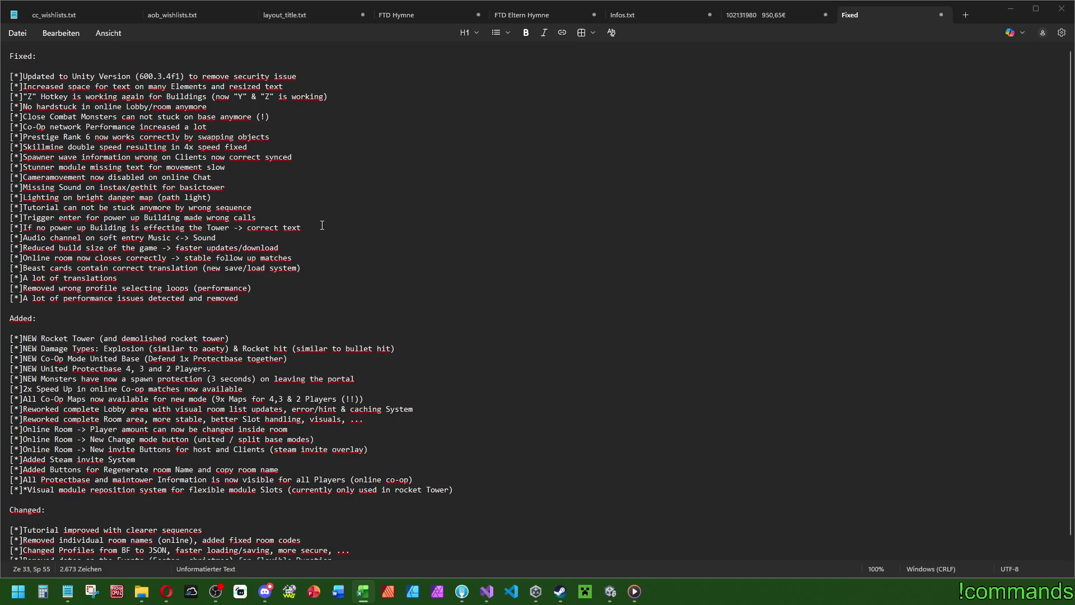
click(249, 231)
key(Return)
Step: Type the Fixed bullet '[*]Speed up can not be triggered in pause anymore'
text([*])
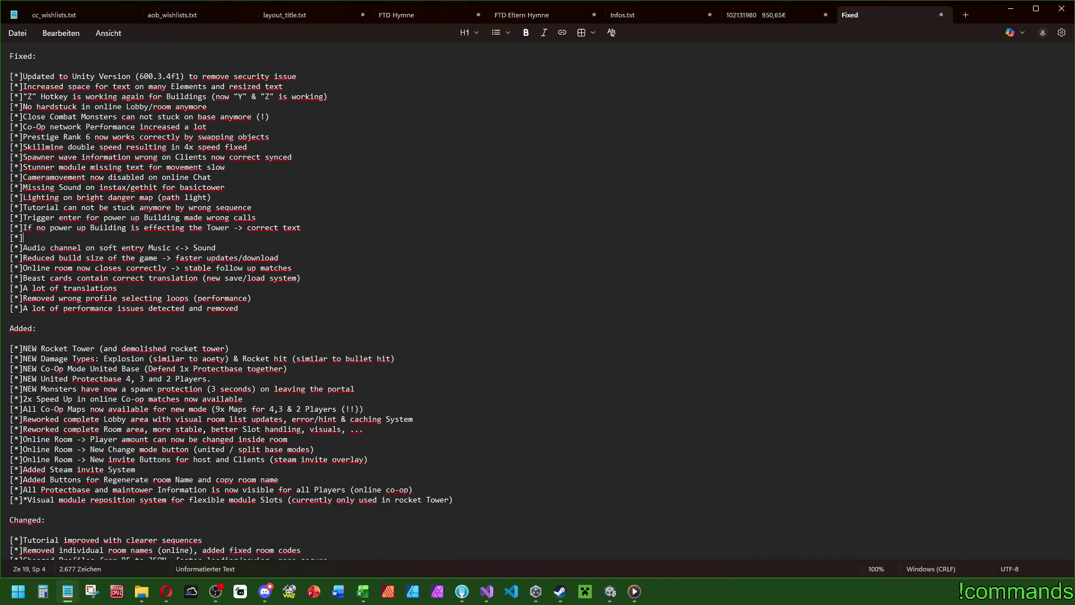
text(Speed up can not be triggered in pause anm)
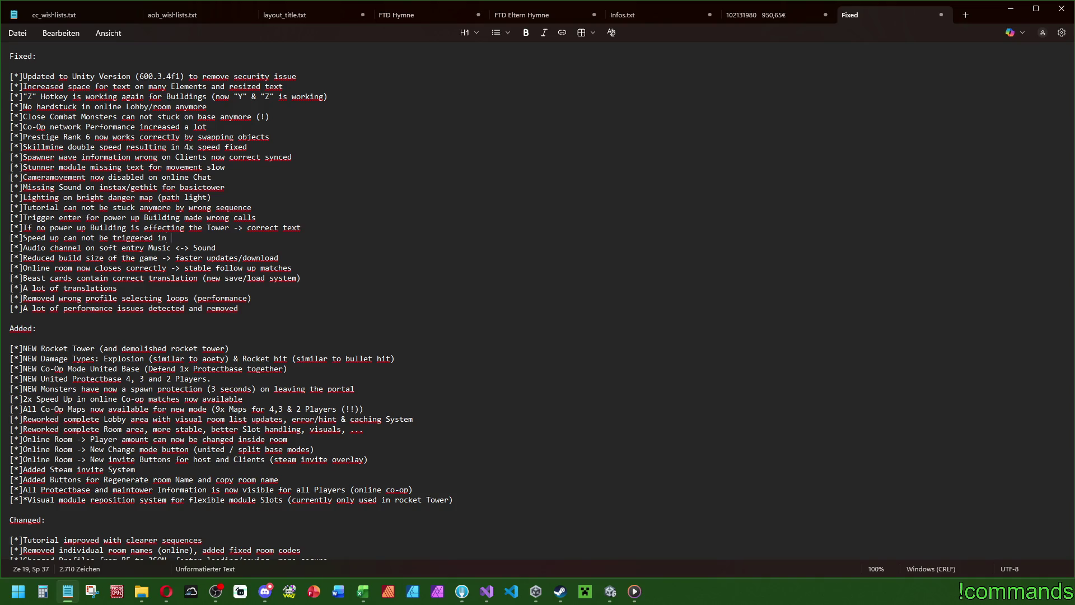
key(BackSpace)
text(ymore)
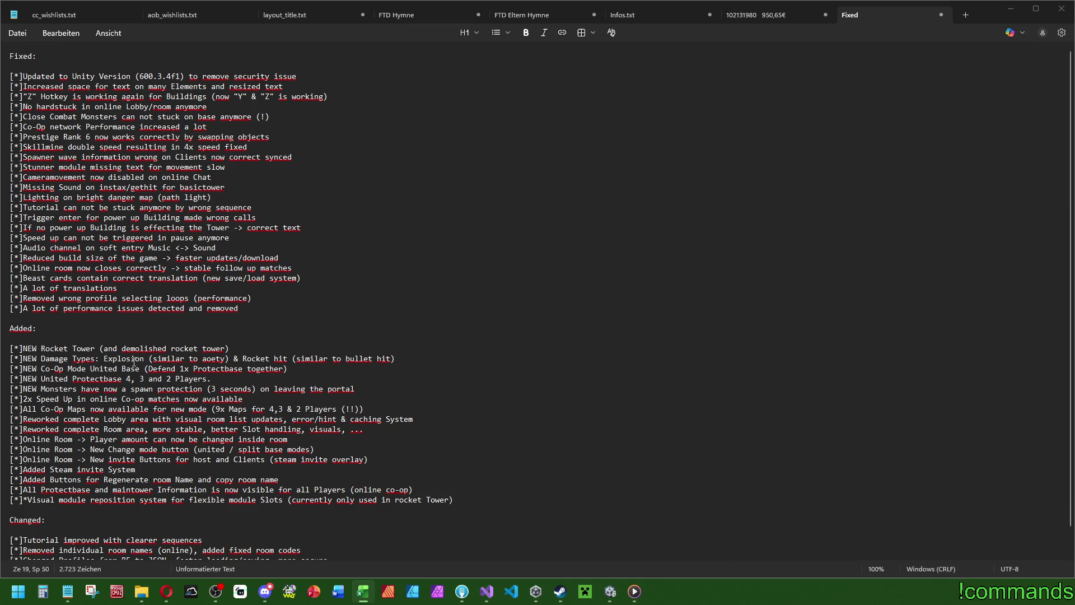
Step: Append '[*]Music Controller added (possible to add more Music tracks in future)' to the Added list
scroll(134, 361, down, 1)
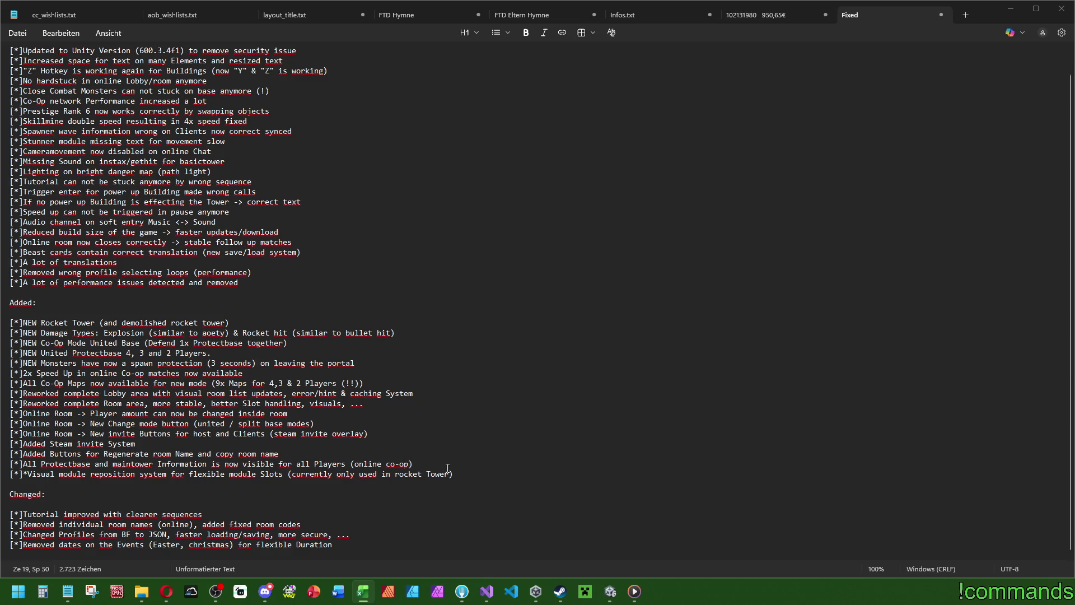
click(447, 470)
key(Return)
text([*])
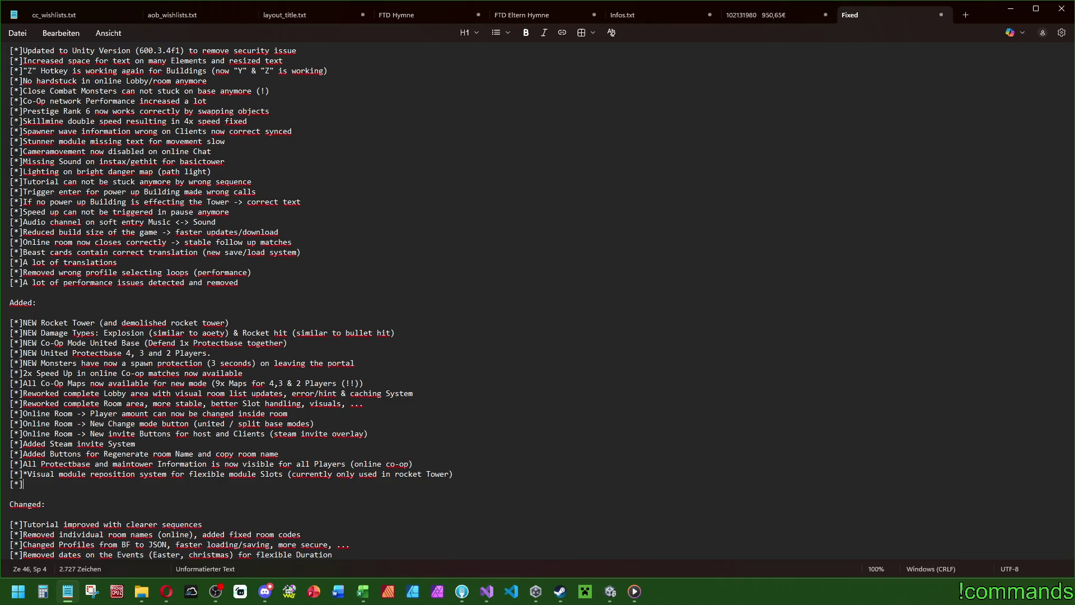
text(Music)
key(BackSpace)
text(cController added ())
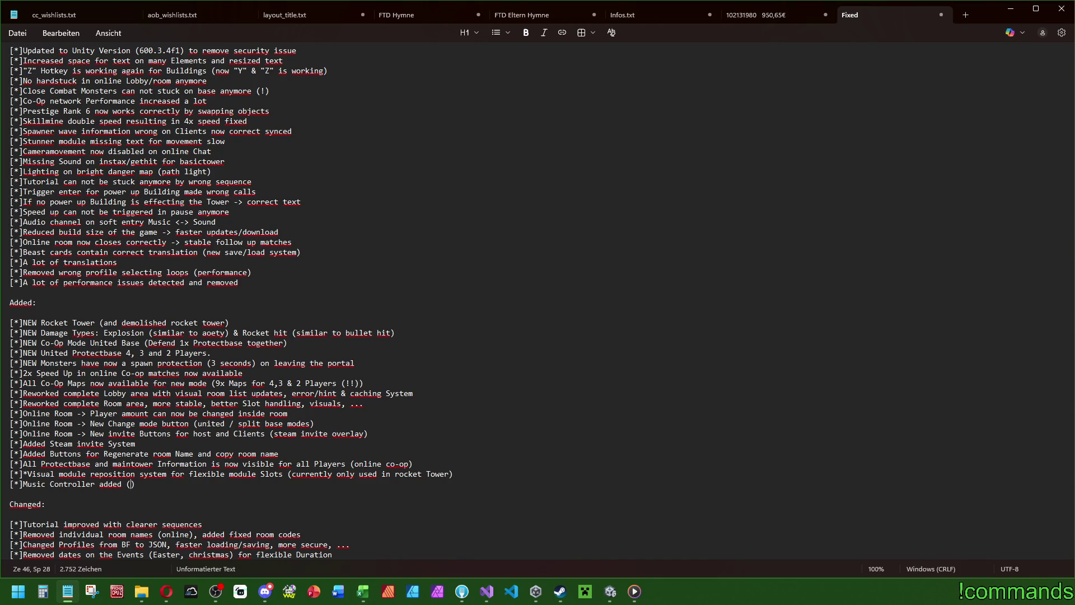
text(possible to a)
text(dd more music)
key(ctrl+BackSpace)
text(Music tra)
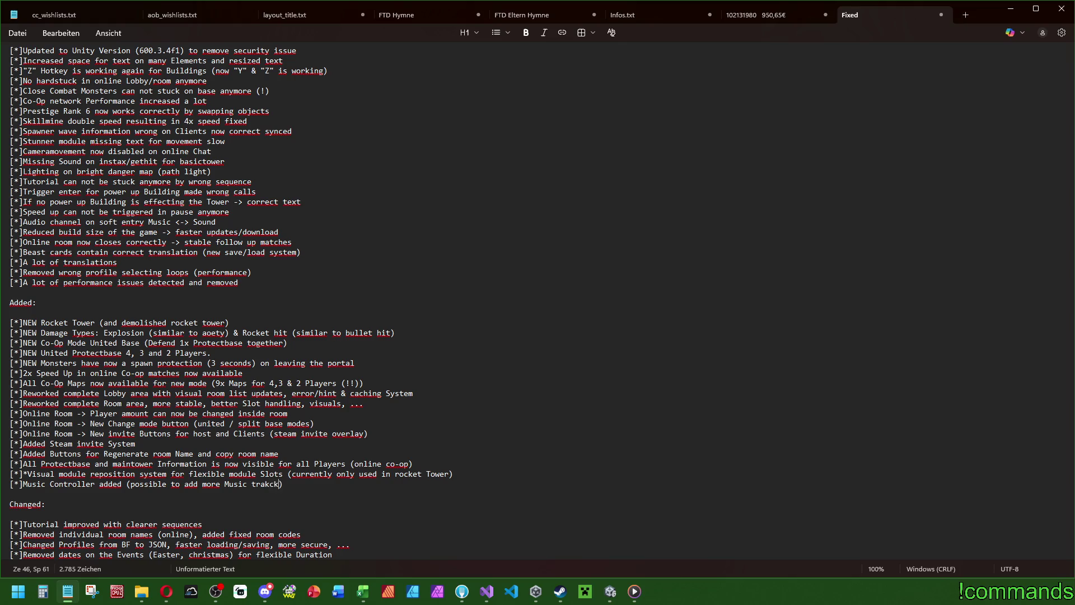
text(cks in futu)
text(re)
text(, ...)
key(BackSpace)
key(BackSpace)
key(BackSpace)
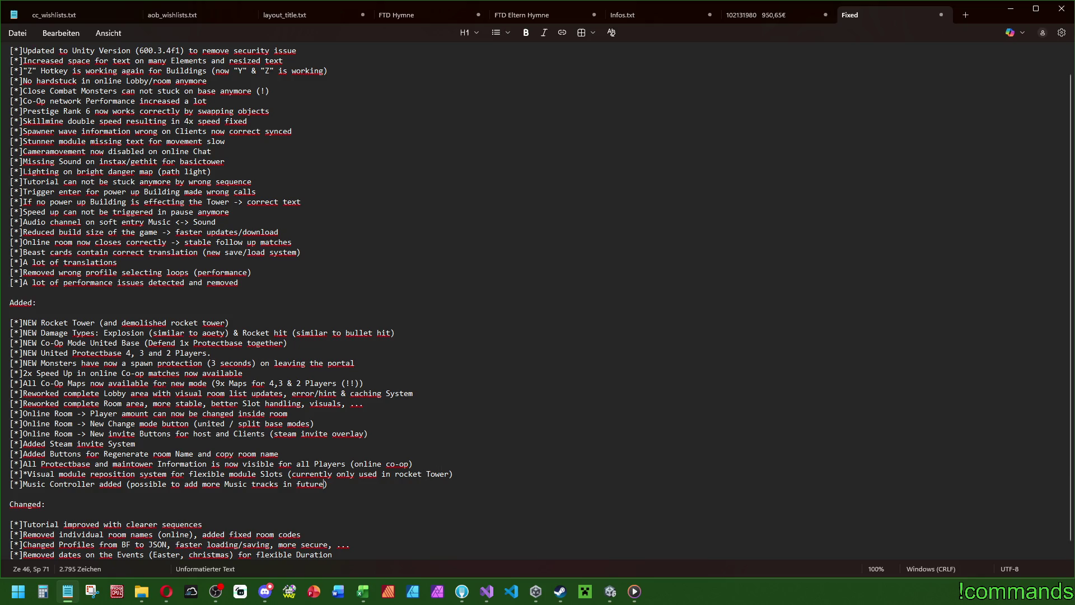
key(alt+Tab)
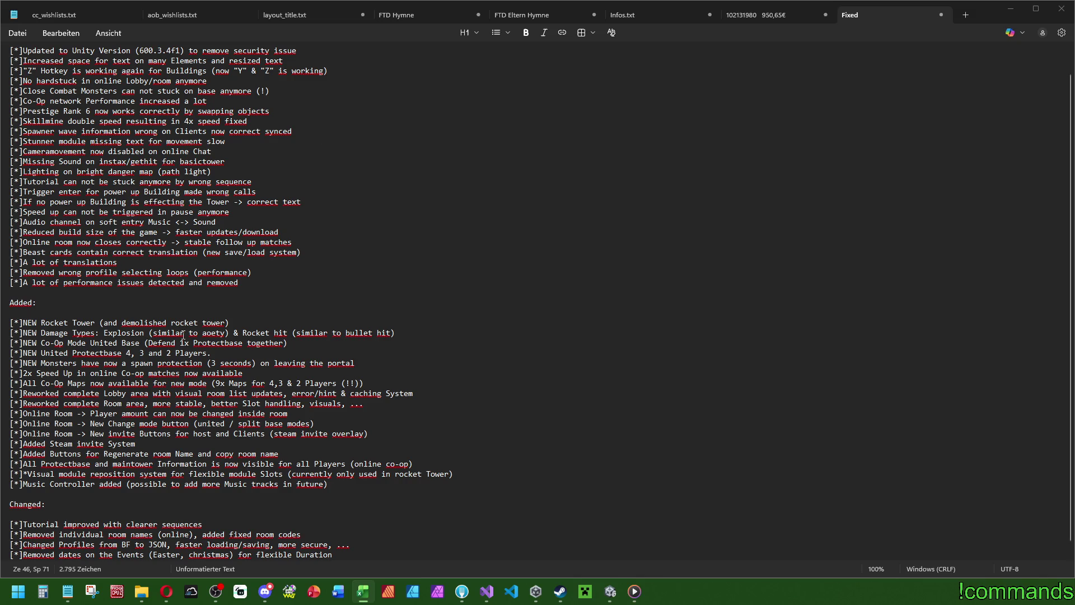
Step: Below the Audio channel bullet, add '[*]Spawner can no longer Count into negative spawntime'
scroll(181, 334, up, 1)
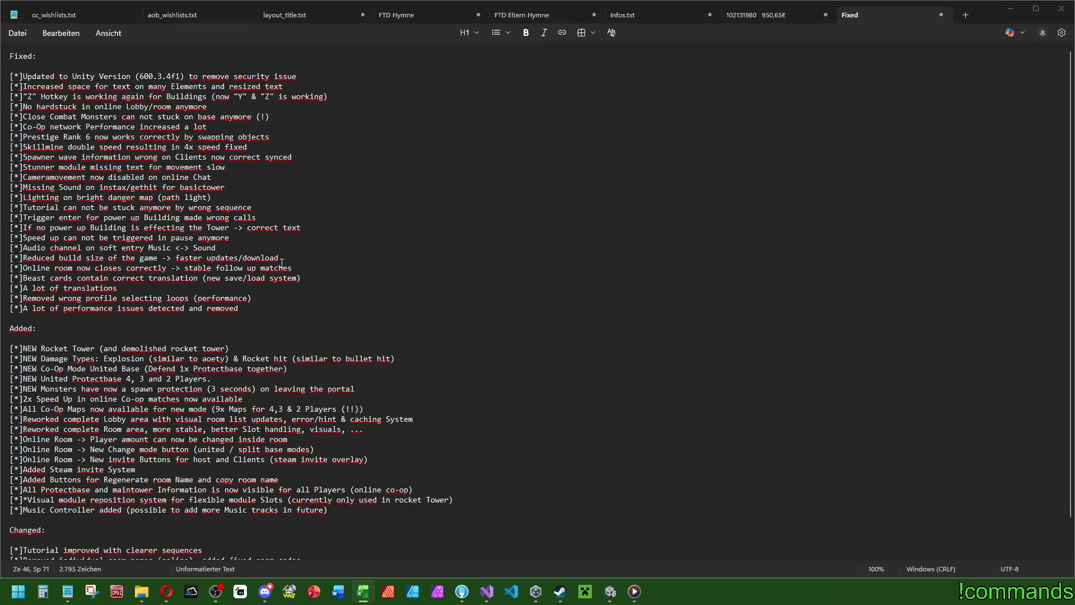
click(302, 249)
key(Return)
text([*])
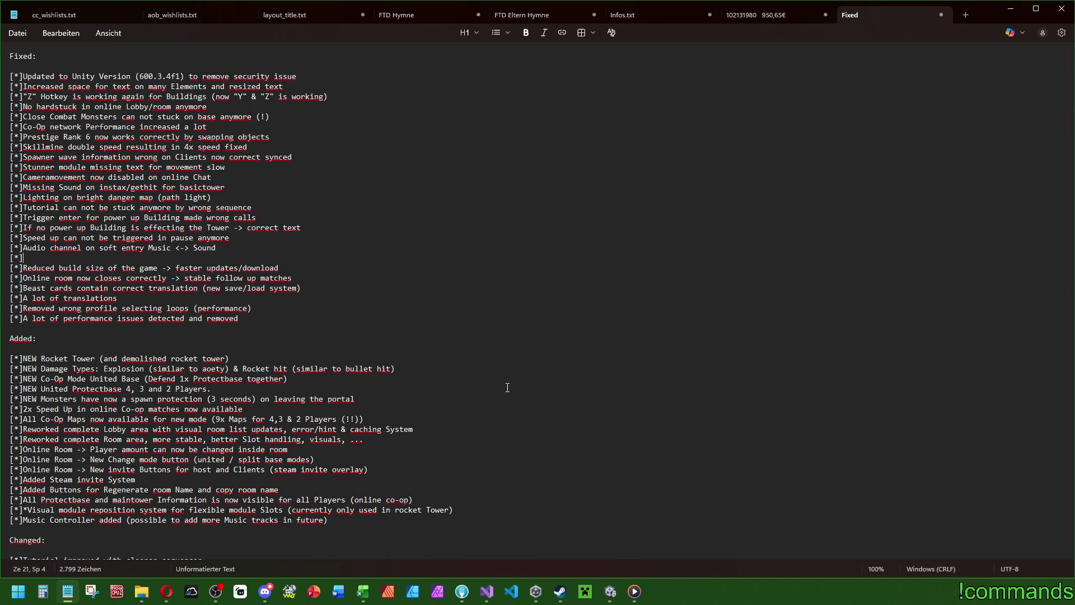
text(Spawner can )
text(not)
key(BackSpace)
key(BackSpace)
key(BackSpace)
text(no logn)
key(BackSpace)
key(BackSpace)
text(nger Count into)
text( negative )
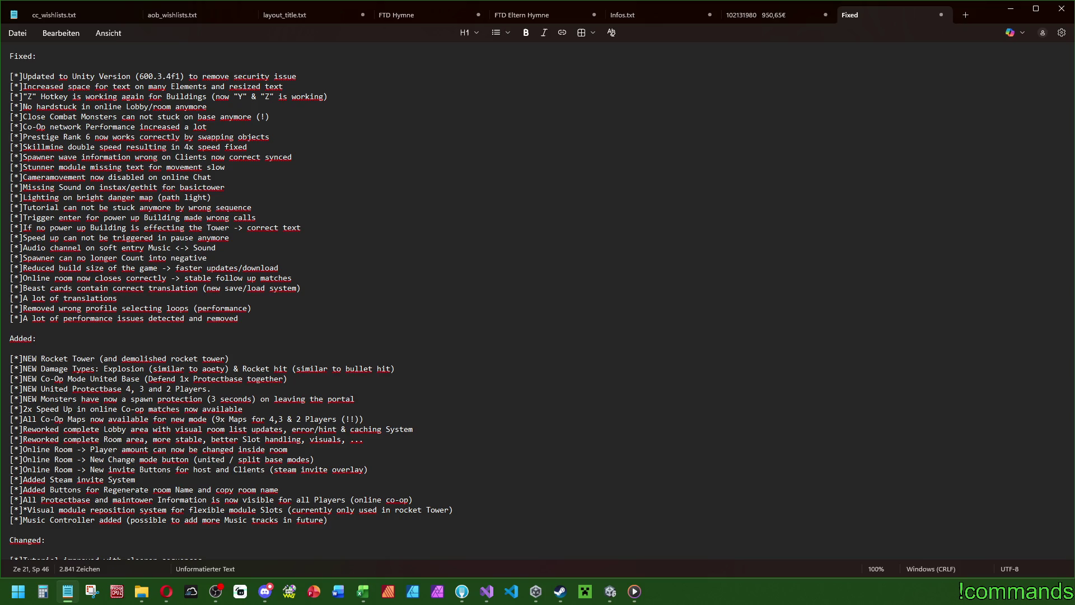
text(spawntime)
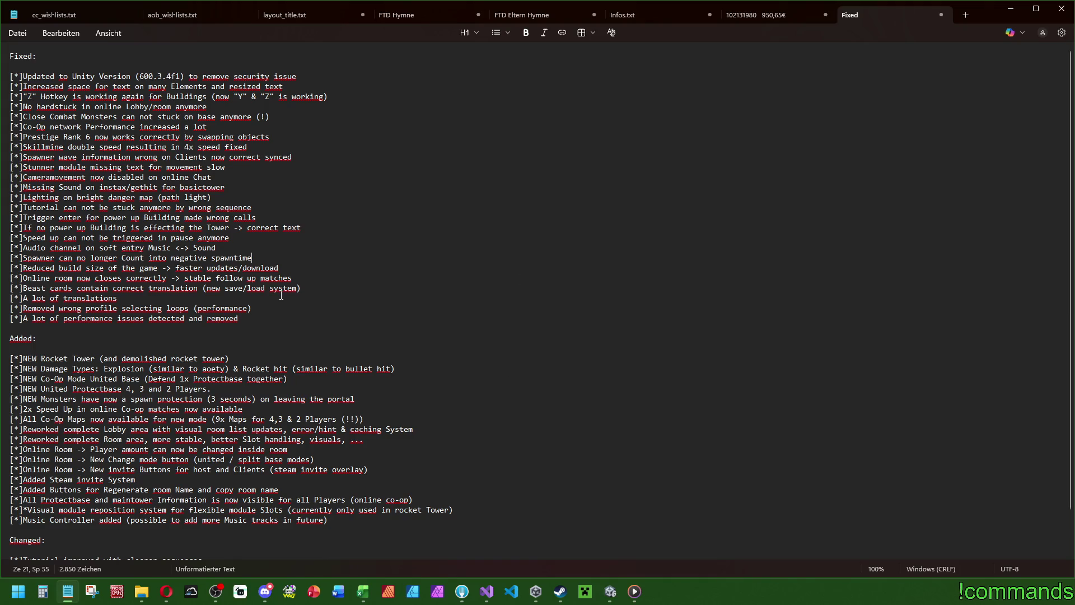
key(alt+Tab)
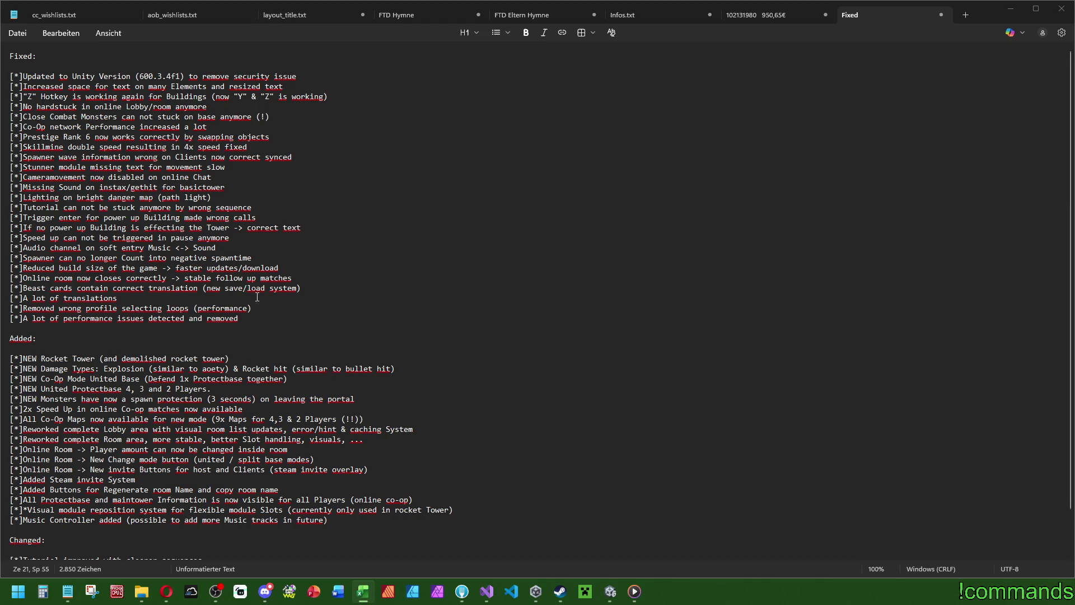
click(346, 247)
Step: Add '[*]Buttons available again after placing object on base via inventory' below the Audio channel line
key(Return)
text([*])
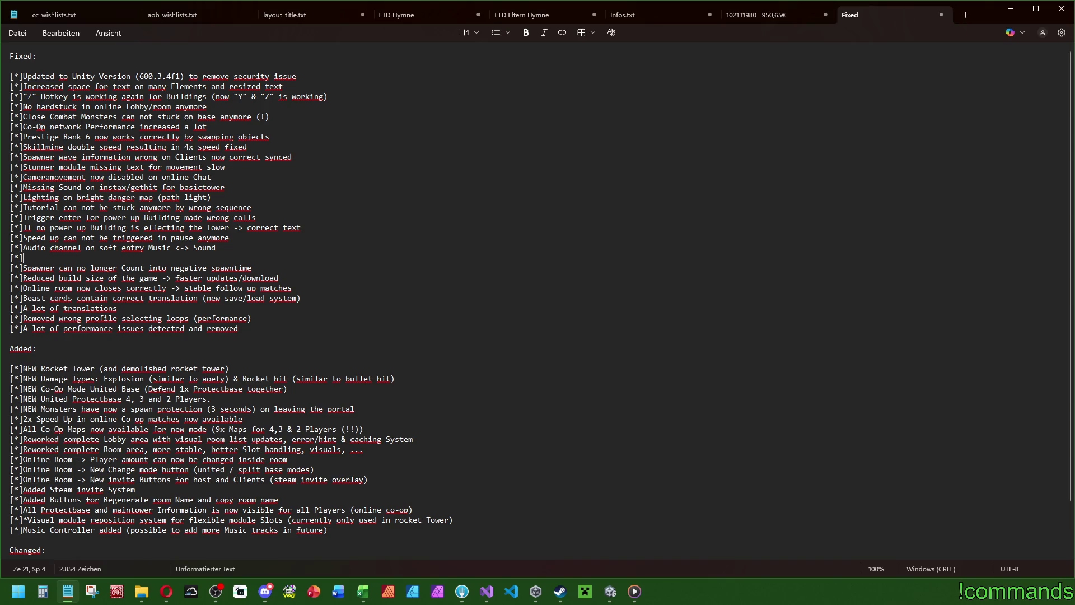
text(Buttons)
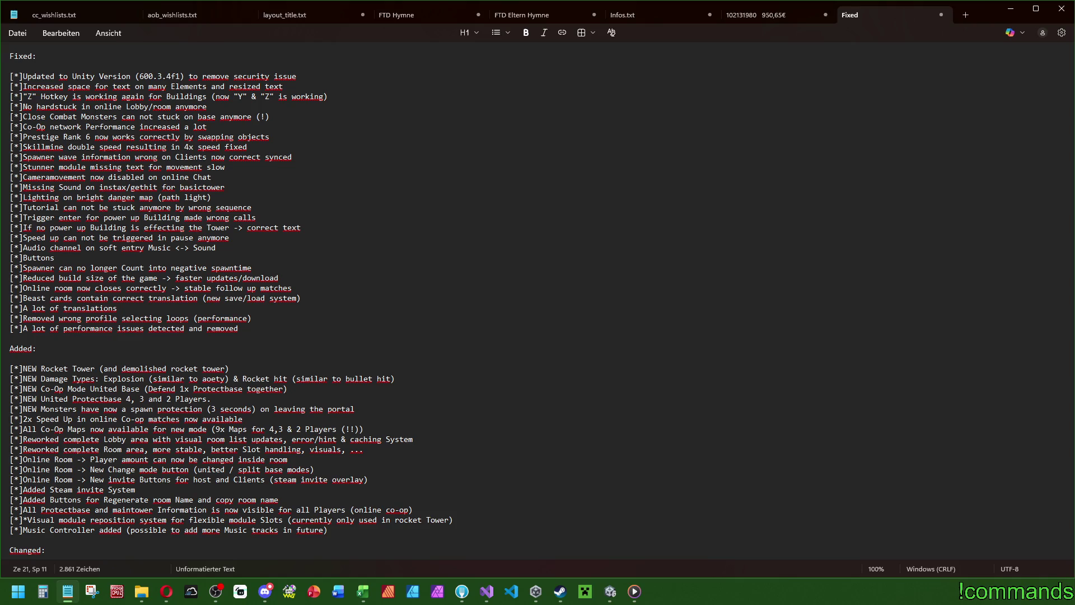
text( available ab)
key(BackSpace)
text(gain aftr)
key(BackSpace)
text(er play)
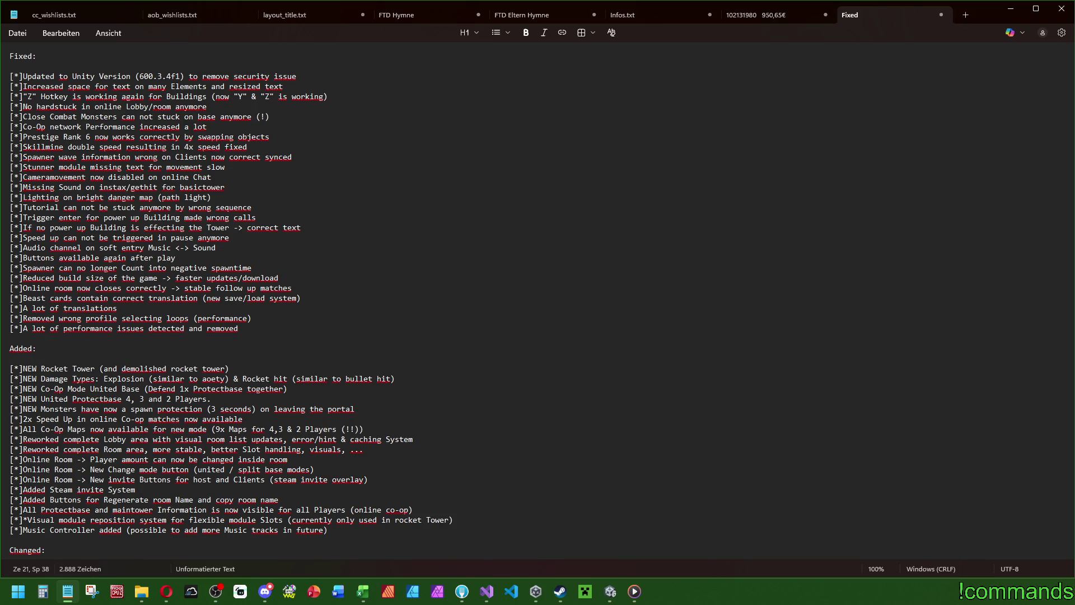
key(BackSpace)
text(cing object vo)
key(BackSpace)
key(BackSpace)
text(on base via inventory)
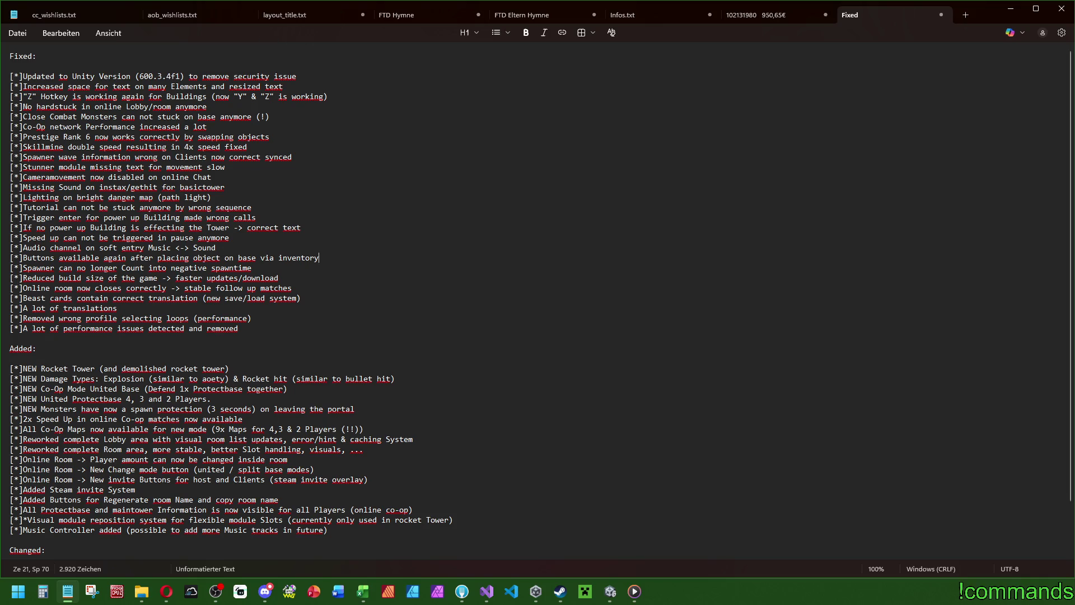
key(alt+Tab)
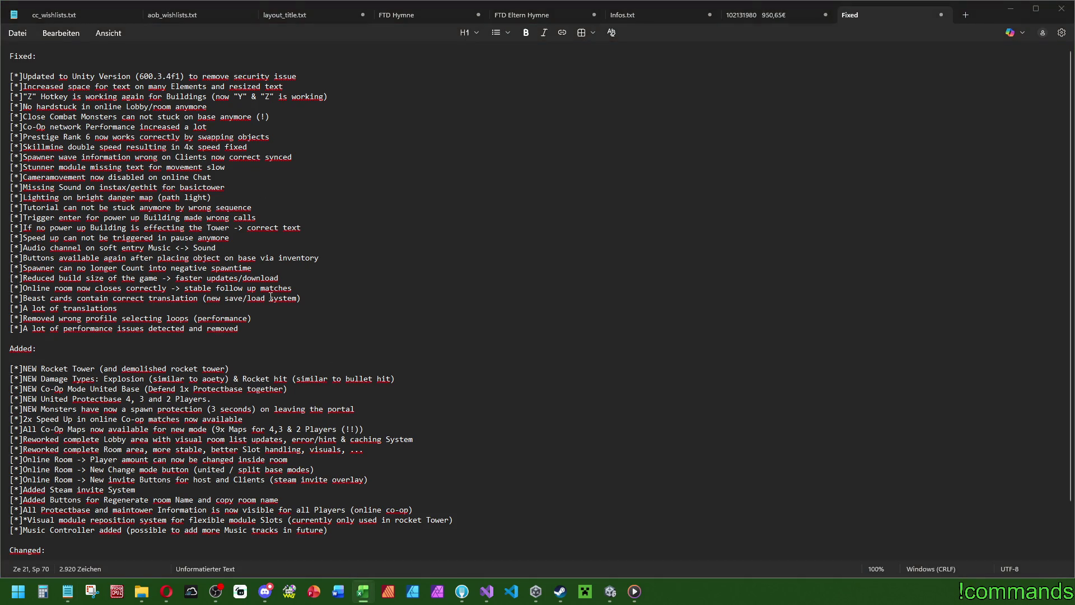
click(339, 281)
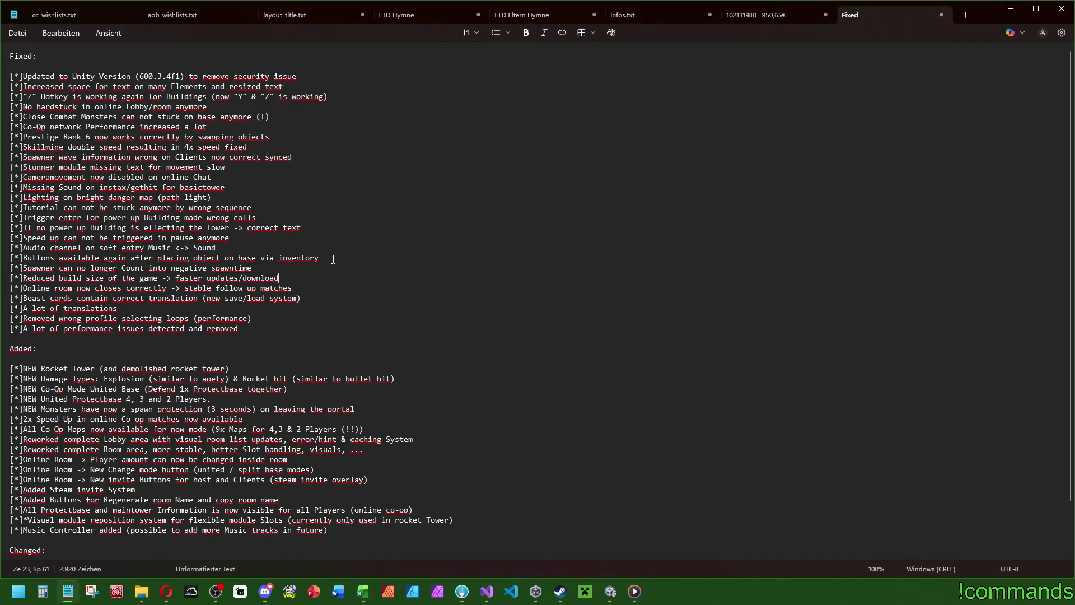
Step: Add '[*]Achievements 28 & 29 (skillstar) now working correctly' below the build-size bullet
key(Return)
text([*])
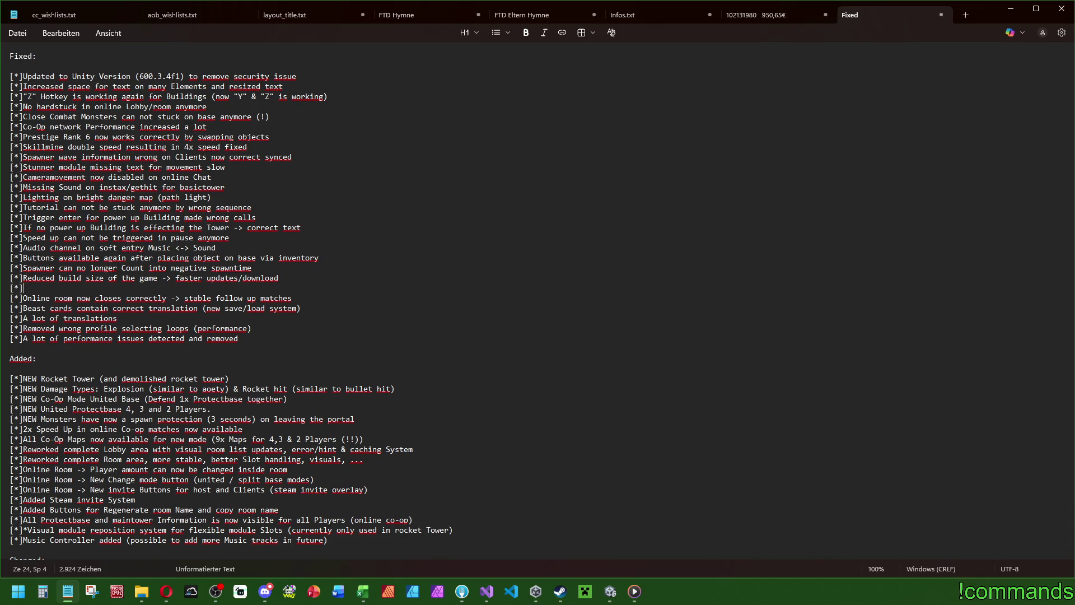
text(Achievements )
text(28)
text( & 29 )
text(())
text(skills)
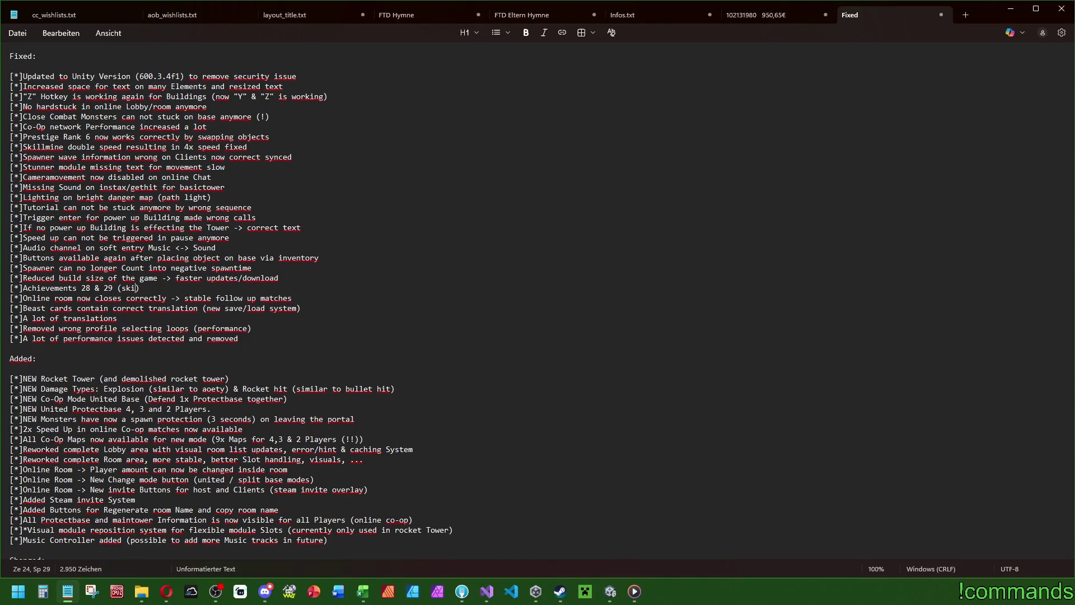
text(tar)
key(Right)
text(now working c)
text(orrectly)
text( a)
key(alt+Tab)
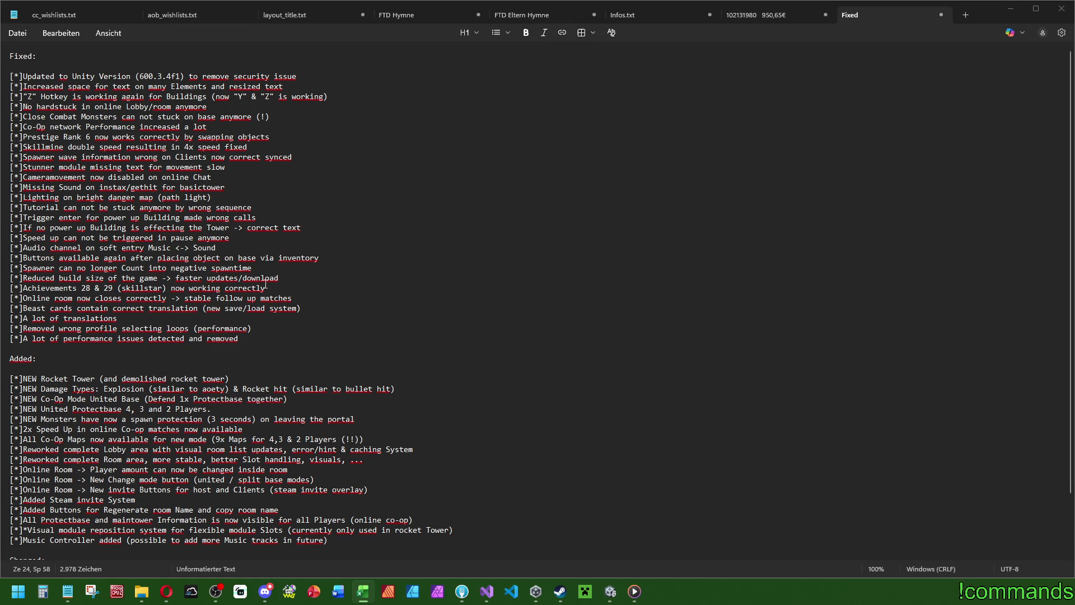
scroll(298, 371, down, 2)
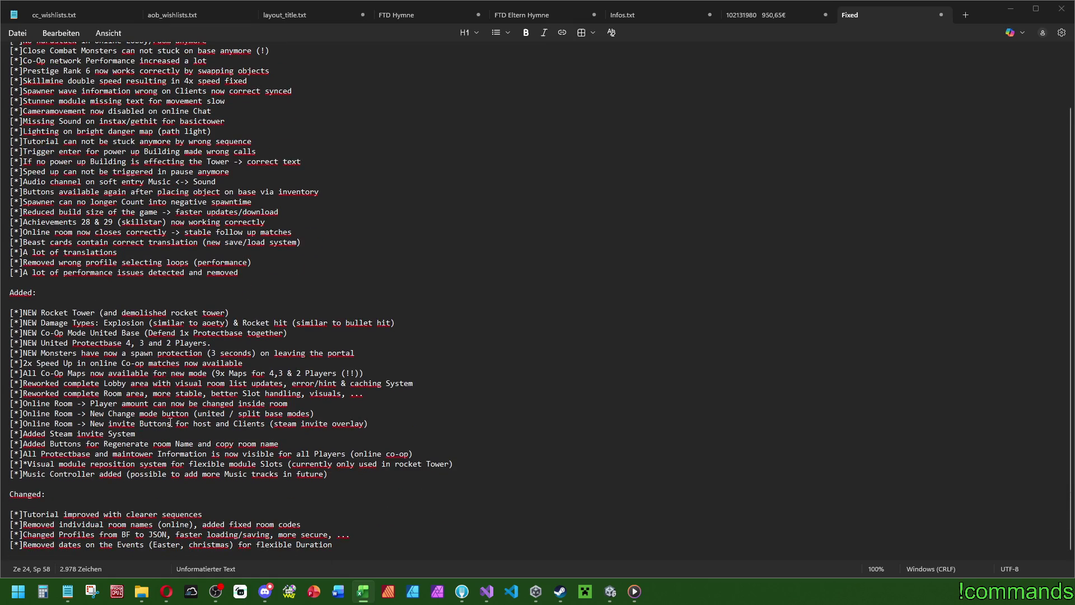
Step: Add the Changed bullet '[*]Object generation Animation changed from 3D to AoB style (faster, good matching, ..)' below Tutorial
click(242, 506)
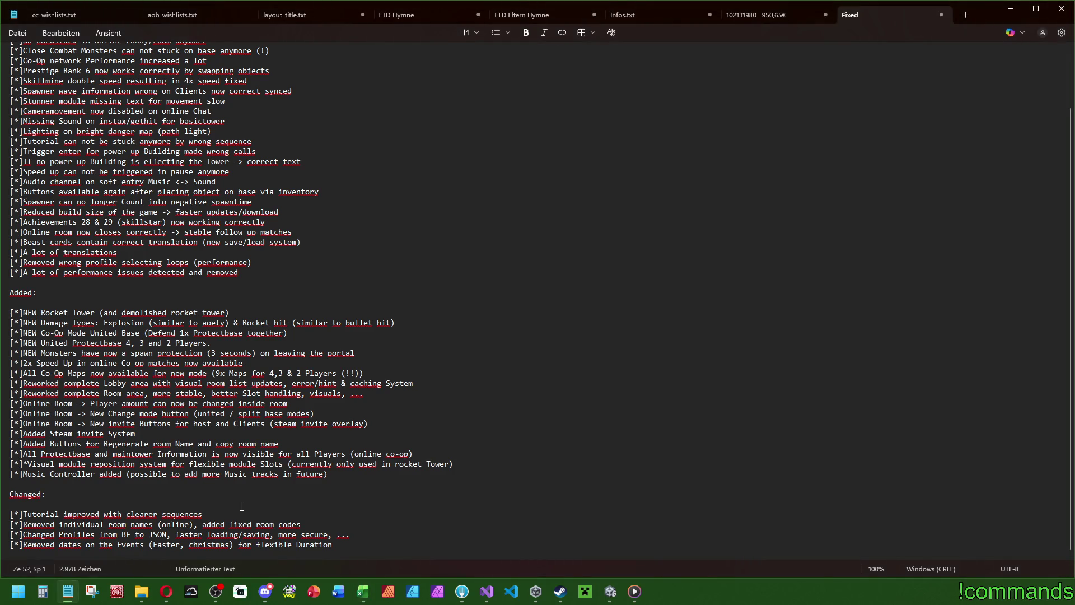
click(227, 514)
key(Return)
text([*])
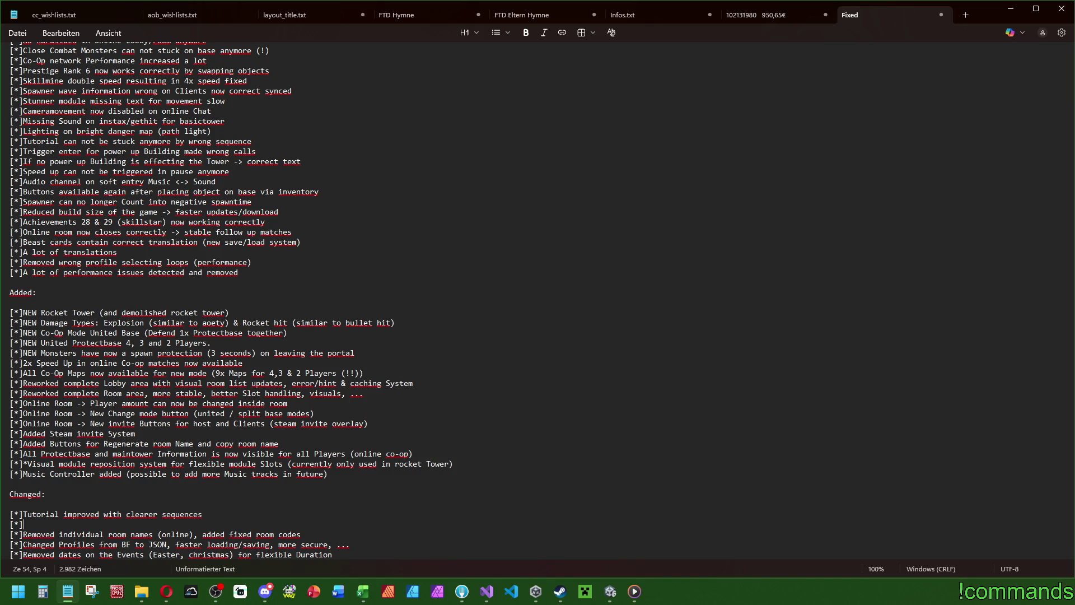
text(Chan)
key(BackSpace)
key(BackSpace)
key(BackSpace)
text(Object gener)
text(ation )
text(Animation changed from 3D to )
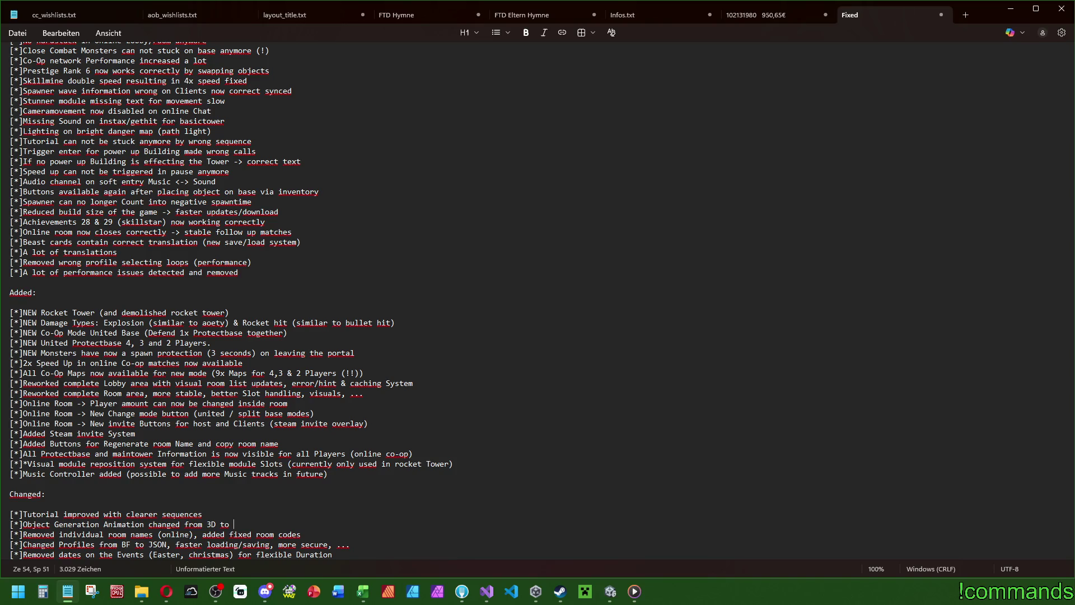
text(AoB style)
text((faster)
text(, good matching)
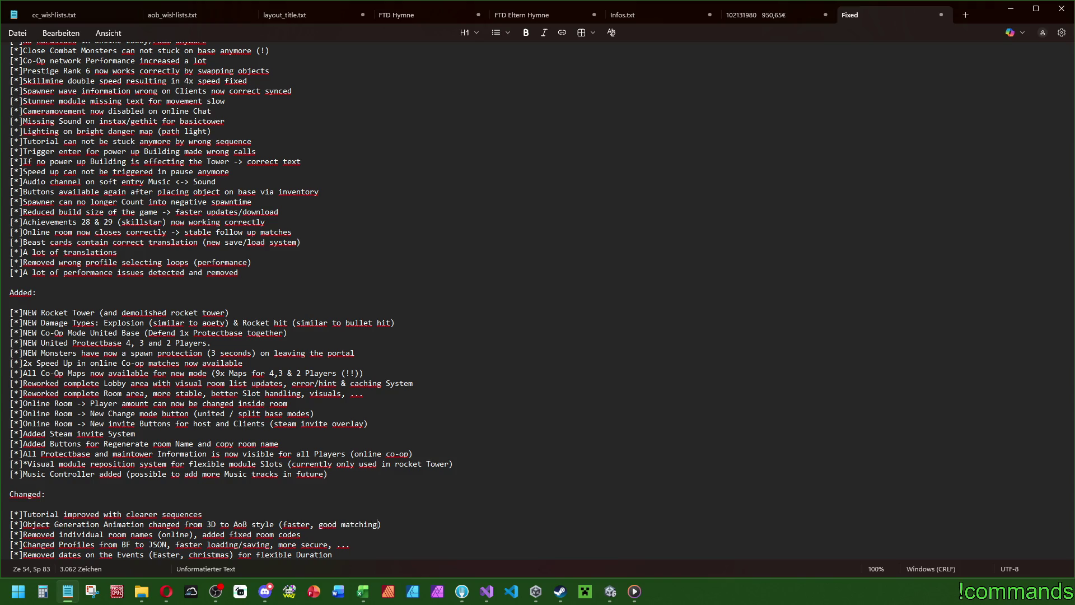
text(,..)
key(Left)
key(Right)
key(Right)
Step: In the browser translator, set English as the source language and enter 'retro'
key(alt+Tab)
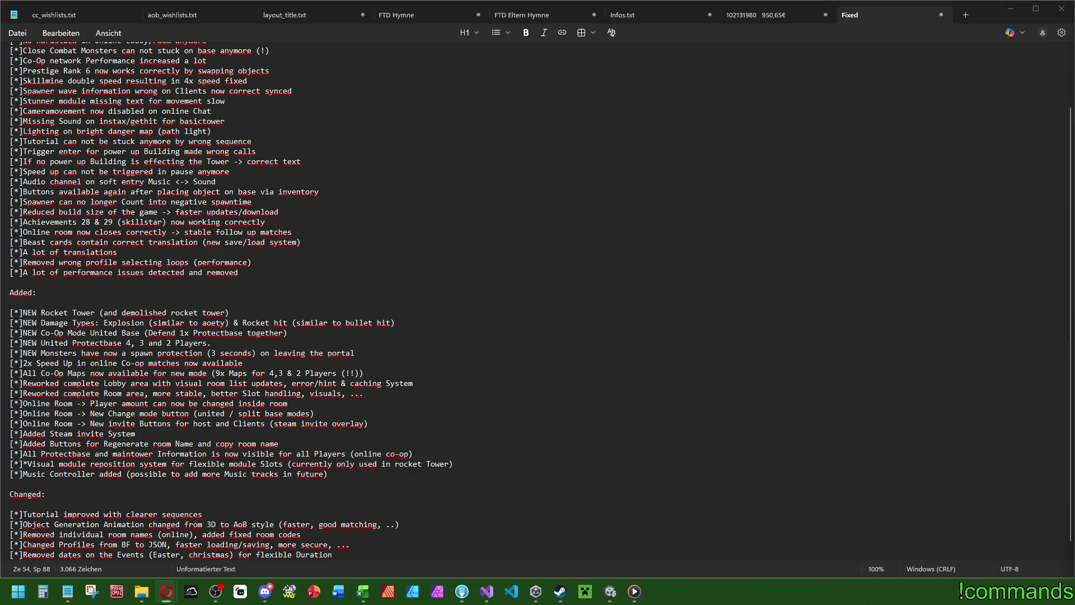
key(alt+Tab)
click(279, 174)
text(e)
key(Return)
text(retro)
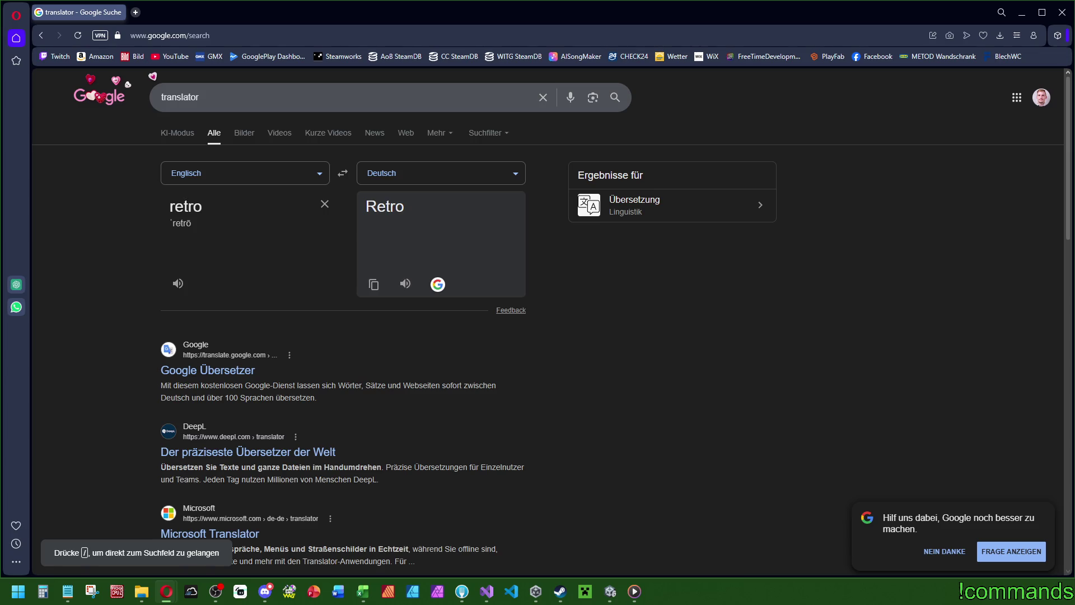
Step: Translate 'retroactively' into German ('rückwirkend'), then go back to the Notepad patch notes
double_click(234, 208)
text(retroactively)
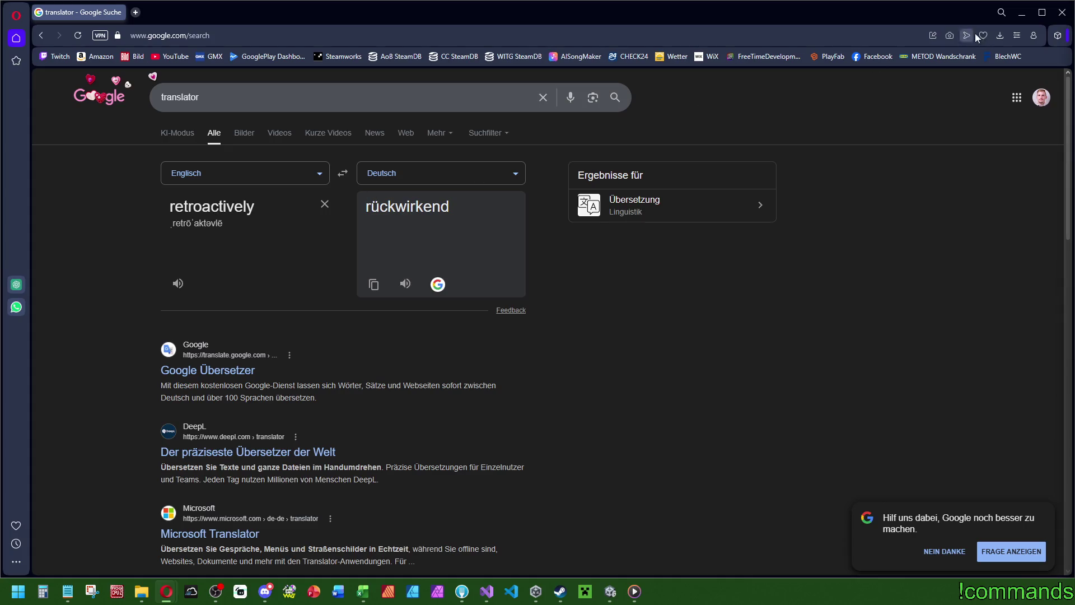
click(1062, 13)
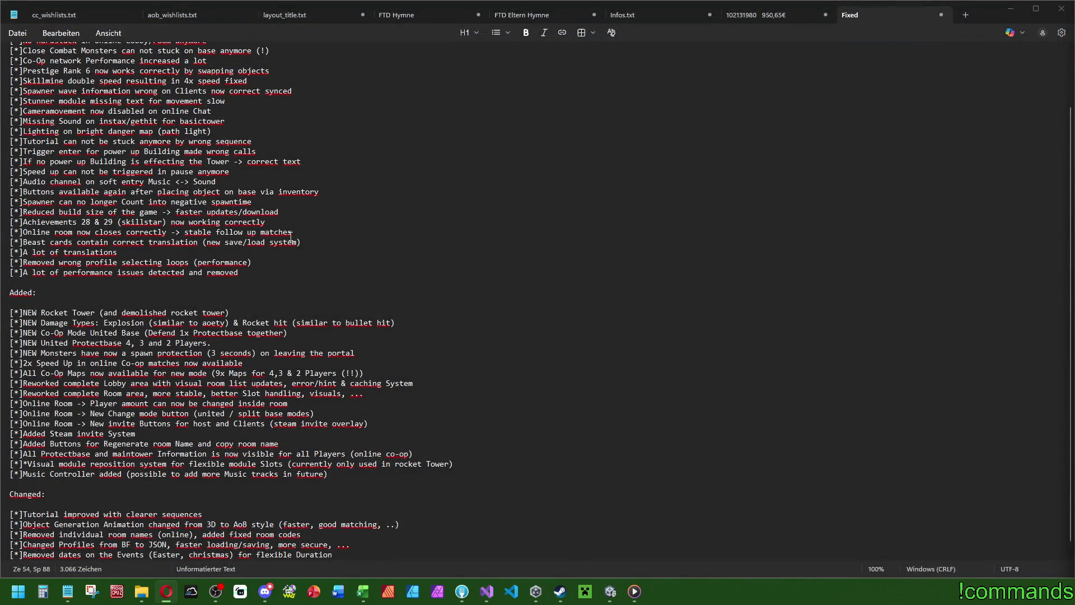
Step: Append '& retroactively' to the end of the Achievements 28 & 29 bullet
click(281, 218)
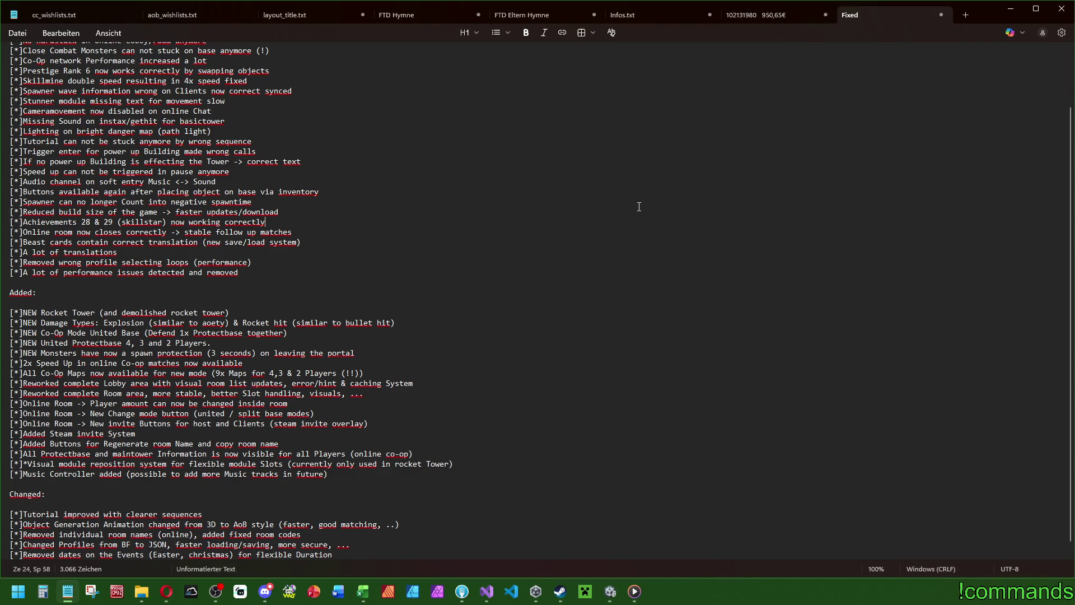
text(& reto)
key(BackSpace)
text(roacti)
text(vely)
Step: Search all project files in Visual Studio for '6.1'
click(487, 591)
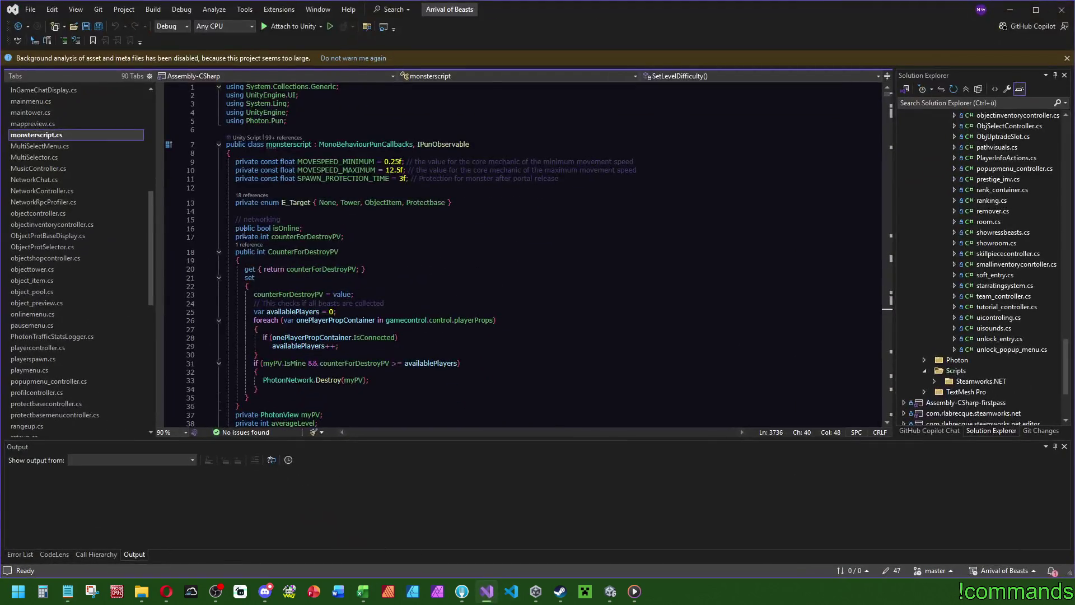
click(574, 278)
key(ctrl+shift+f)
text(6.1)
key(Return)
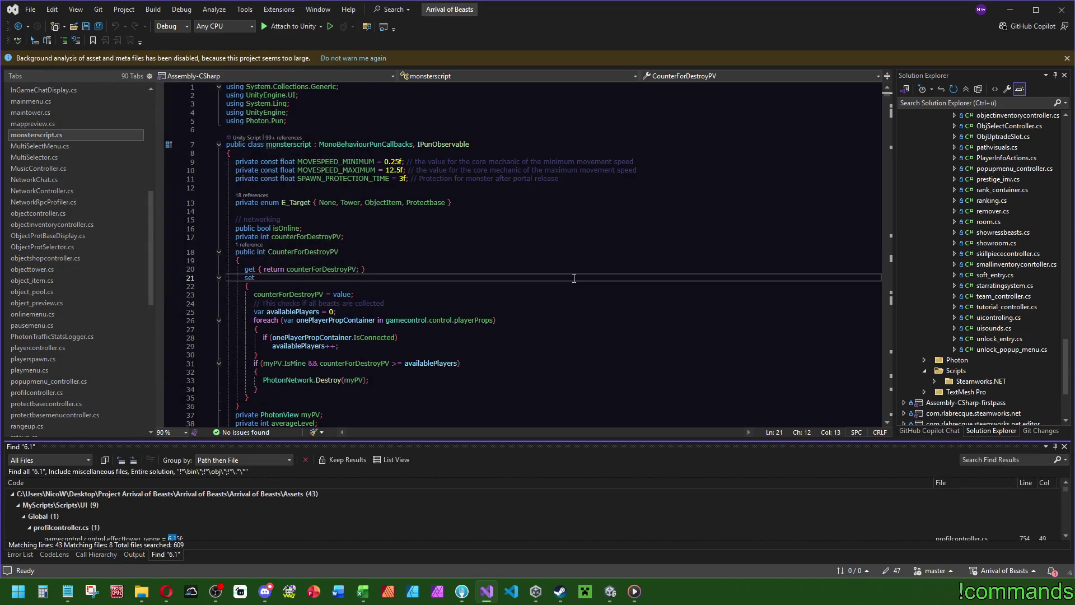
scroll(204, 517, down, 5)
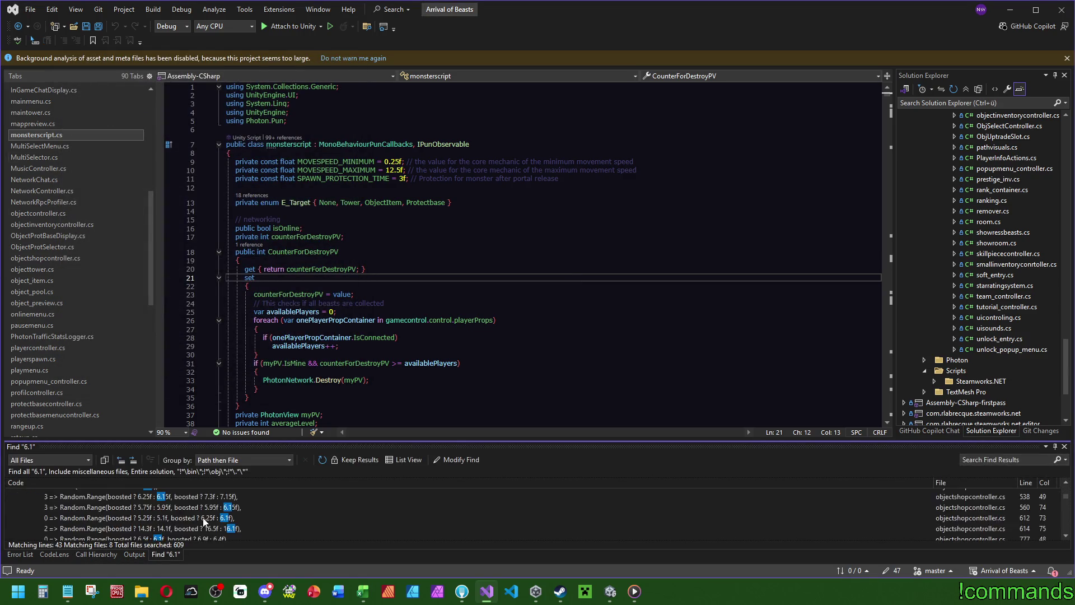
scroll(203, 517, down, 3)
click(369, 228)
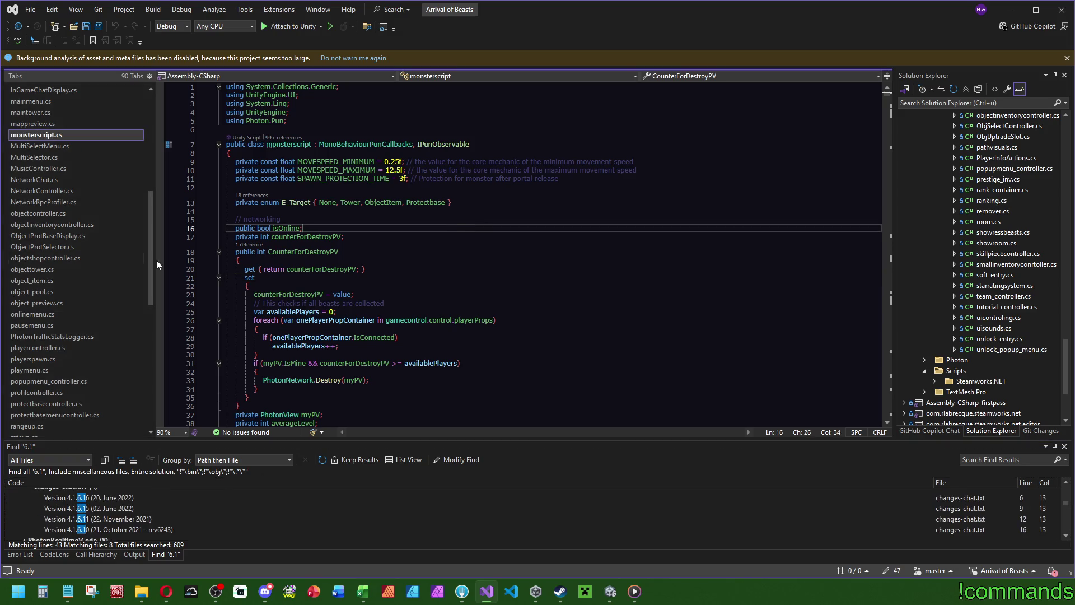
Step: Show objectshopcontroller.cs at line 204, save all files, and minimize Visual Studio
click(68, 258)
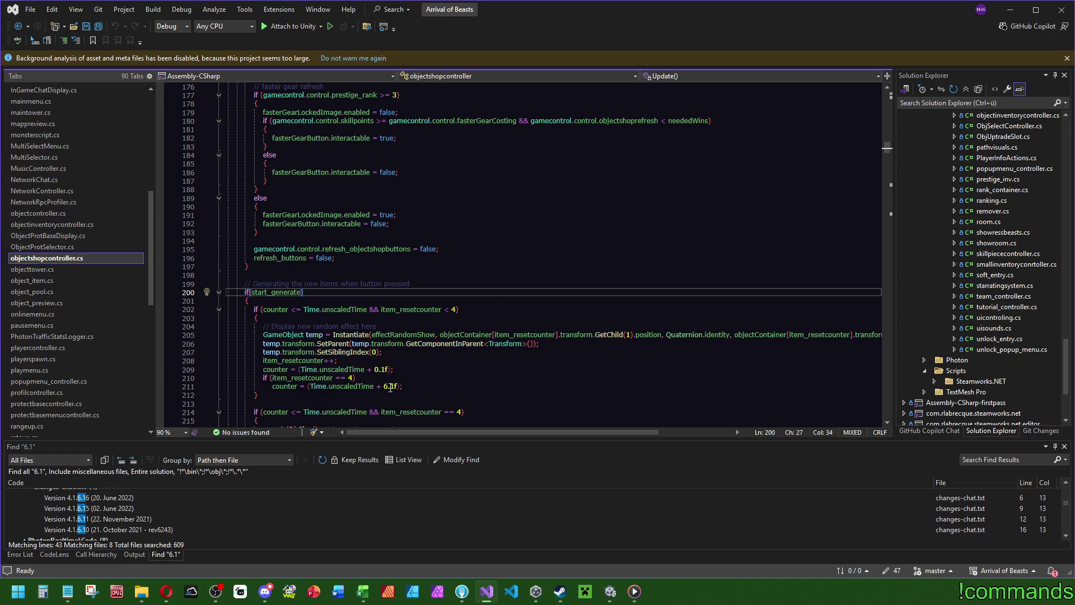
scroll(391, 385, down, 3)
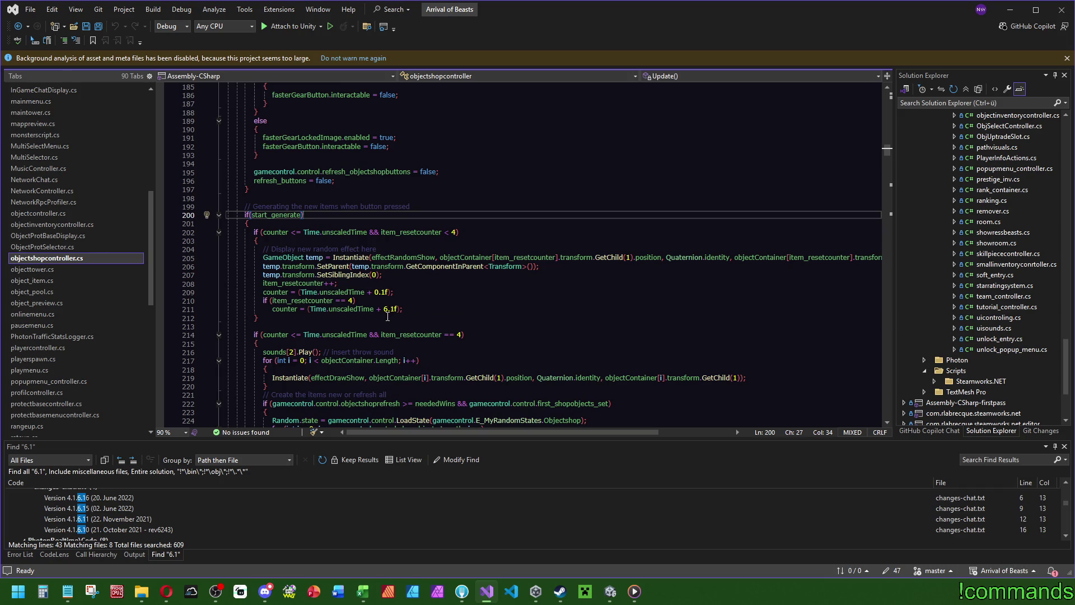
click(409, 249)
click(98, 26)
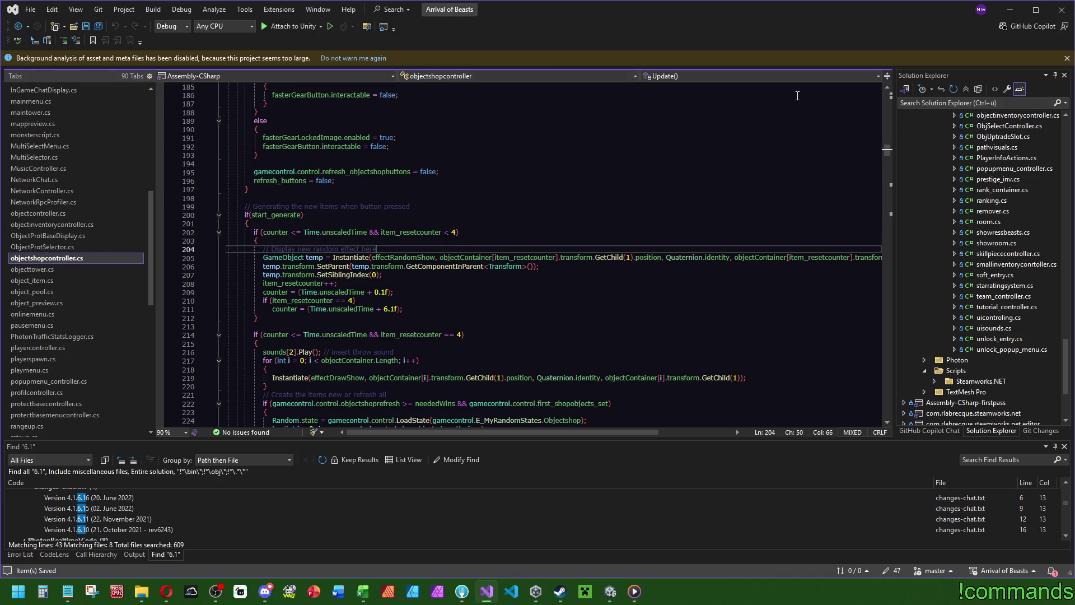
click(1011, 11)
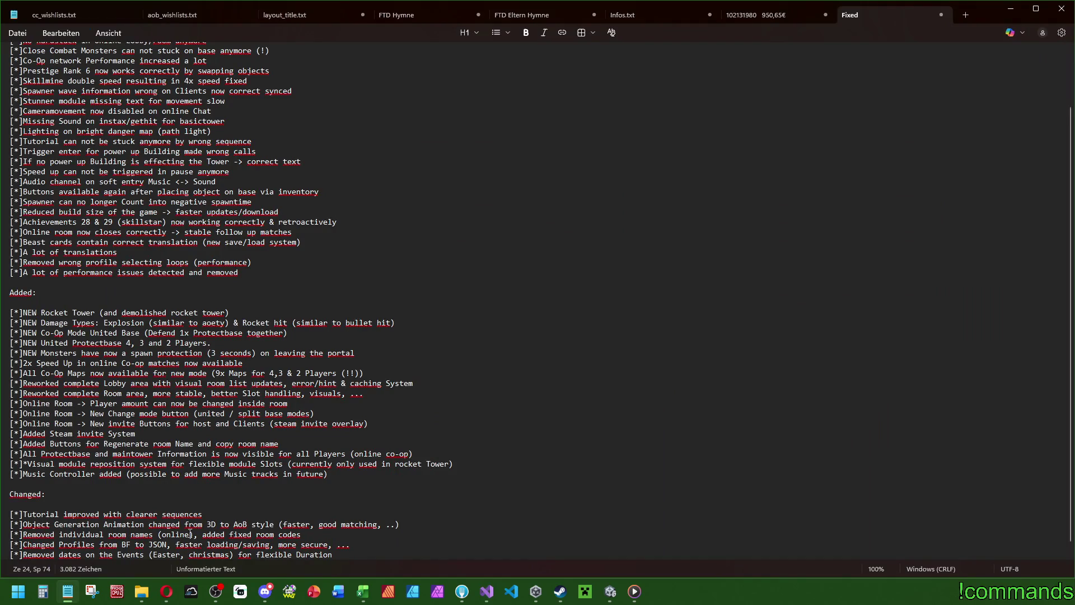
Step: Reword the bullet to 'Object generation changed from 3D (Video) to AoB animation style'
click(216, 523)
text((Video)
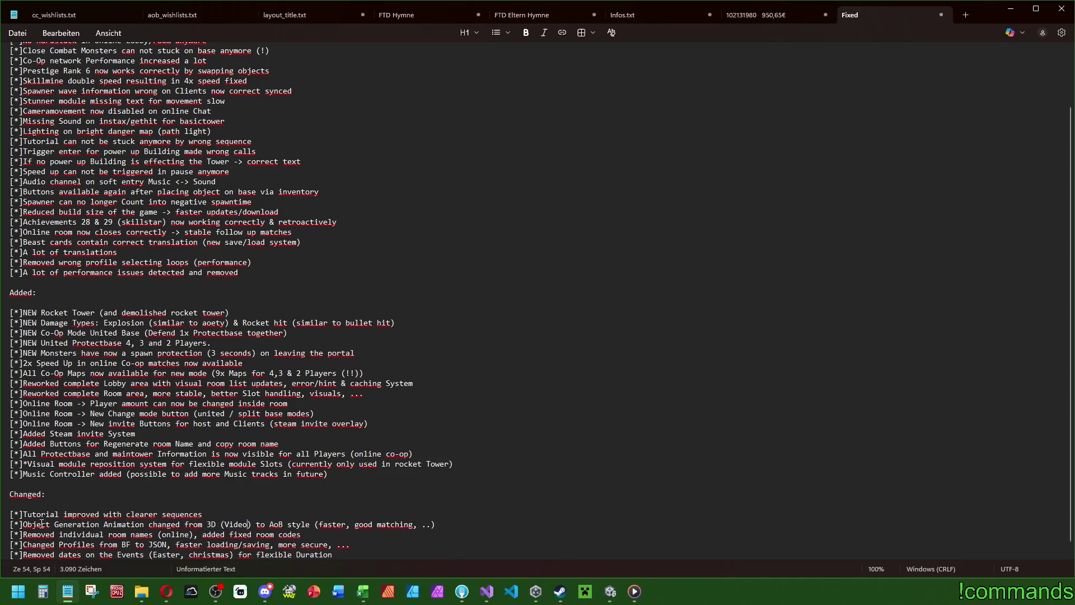
double_click(122, 524)
key(BackSpace)
key(BackSpace)
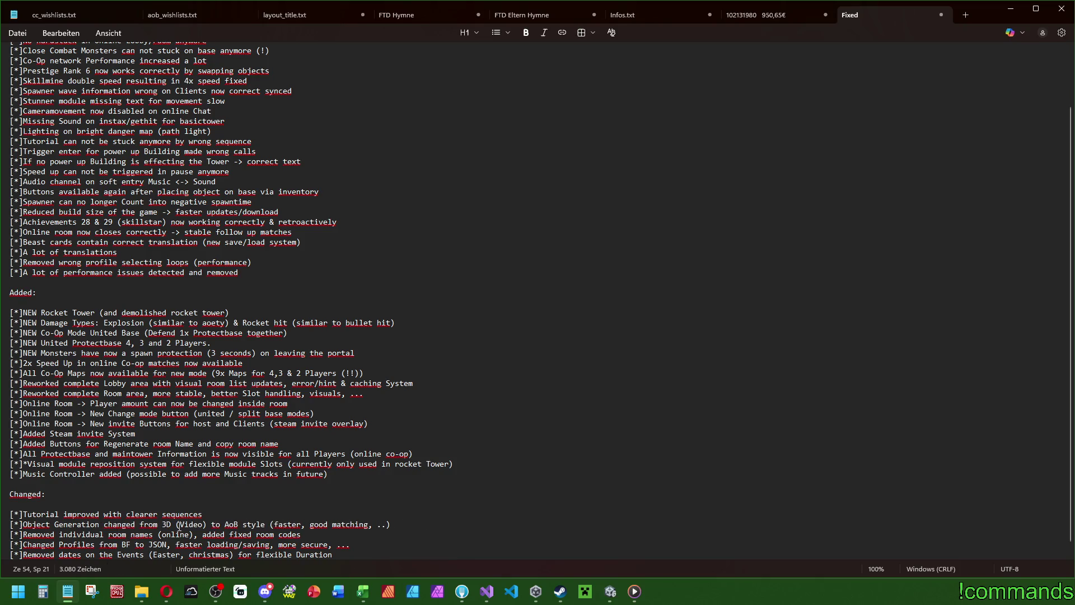
click(241, 524)
text(animation)
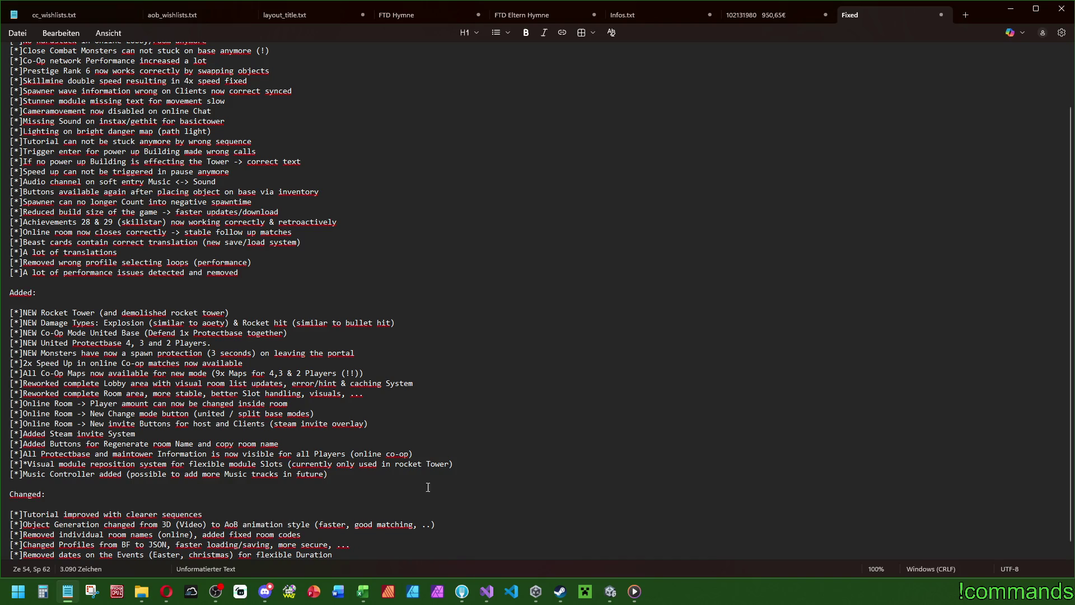
key(Up)
key(Up)
key(Up)
key(alt+Tab)
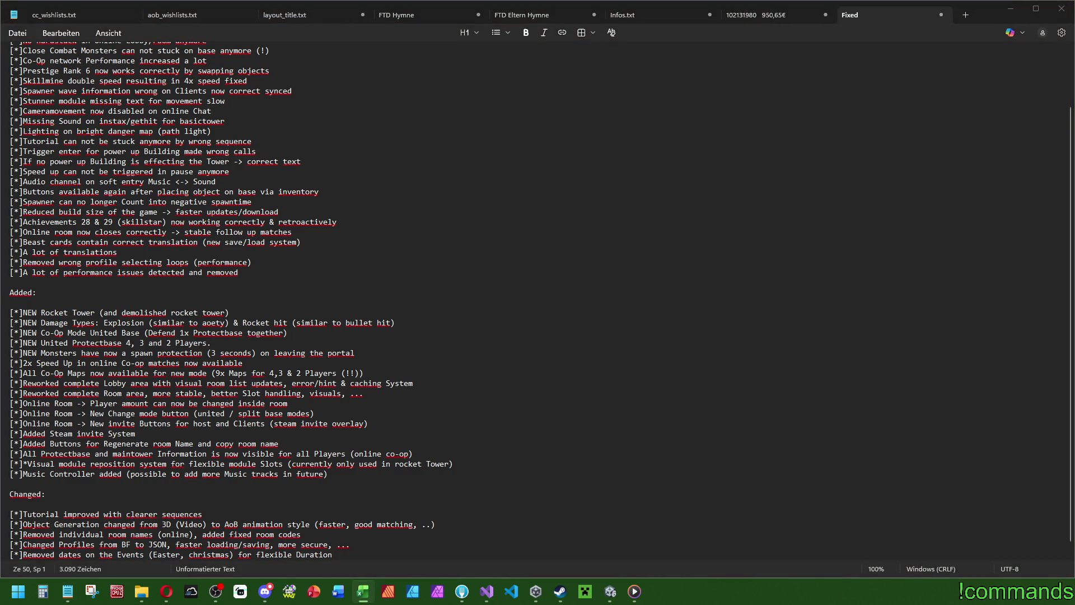
Step: Add the Changed bullet '[*]PowerUp select menu new Format -> more space for text' below Tutorial
click(253, 516)
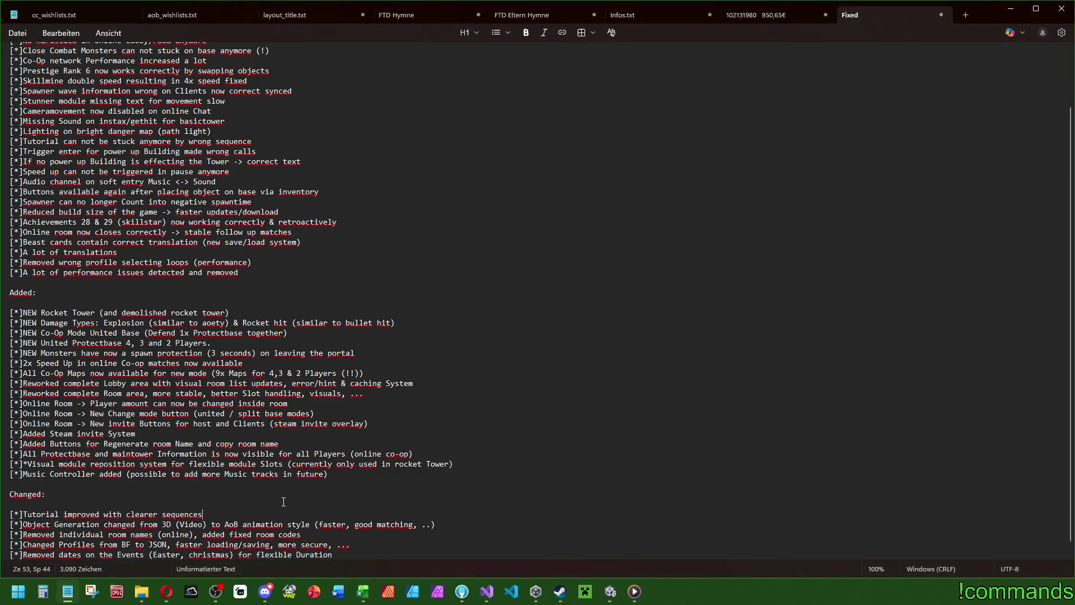
key(Return)
text(retroactively)
key(ctrl+BackSpace)
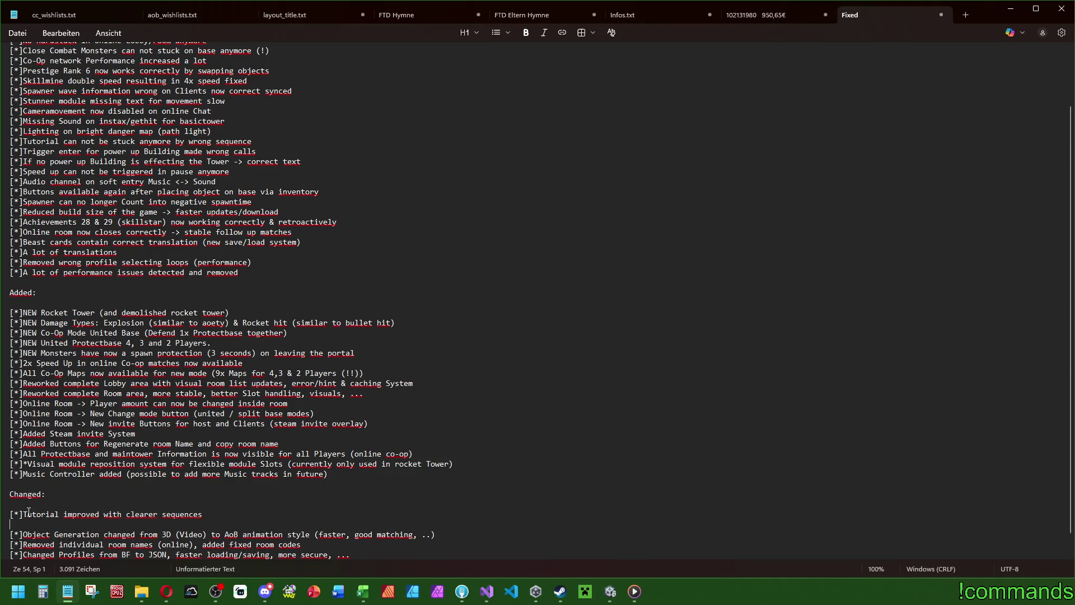
text([*])
text(Power)
text(Up select menu new Format -> more space for )
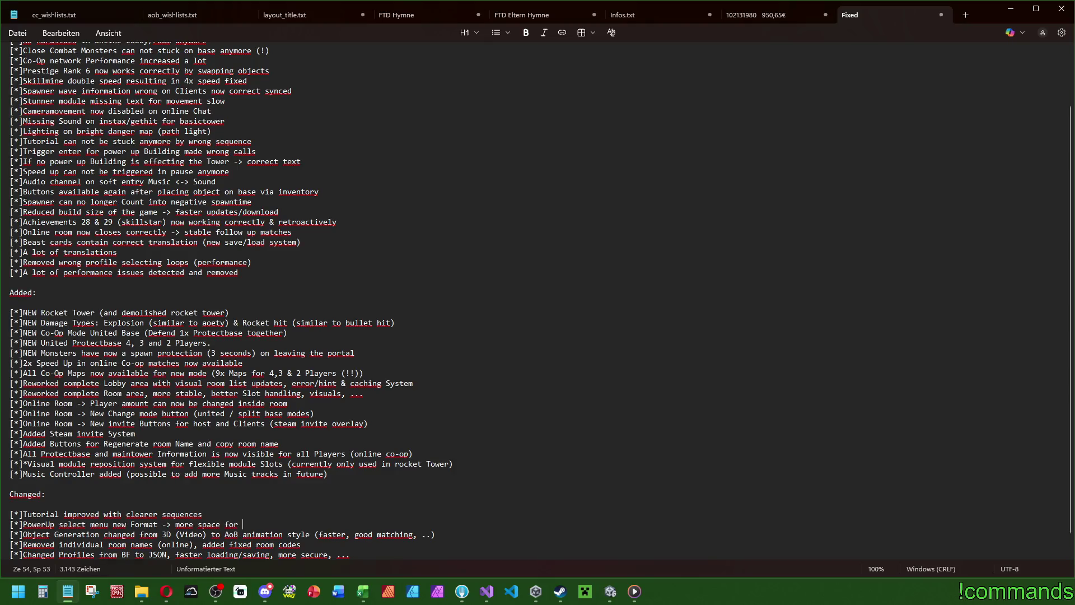
text(text &)
key(BackSpace)
key(BackSpace)
Step: Add the Fixed bullet '[*]Laser (lasershard object) is now visible on Woods Forest (1. map)' under Achievements
scroll(344, 262, up, 2)
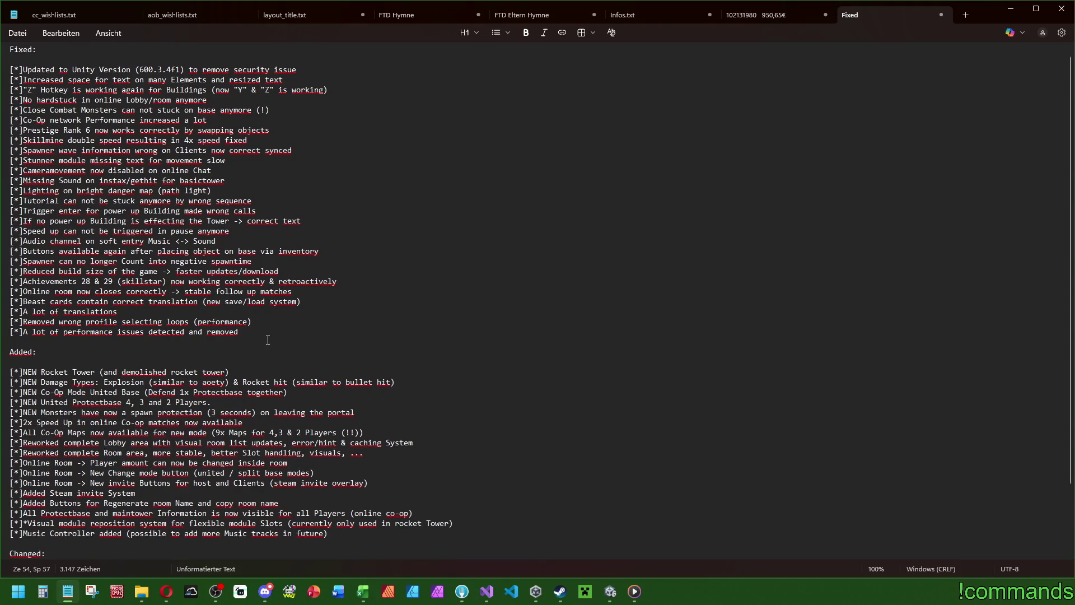
click(452, 277)
key(Return)
text([*]Laser )
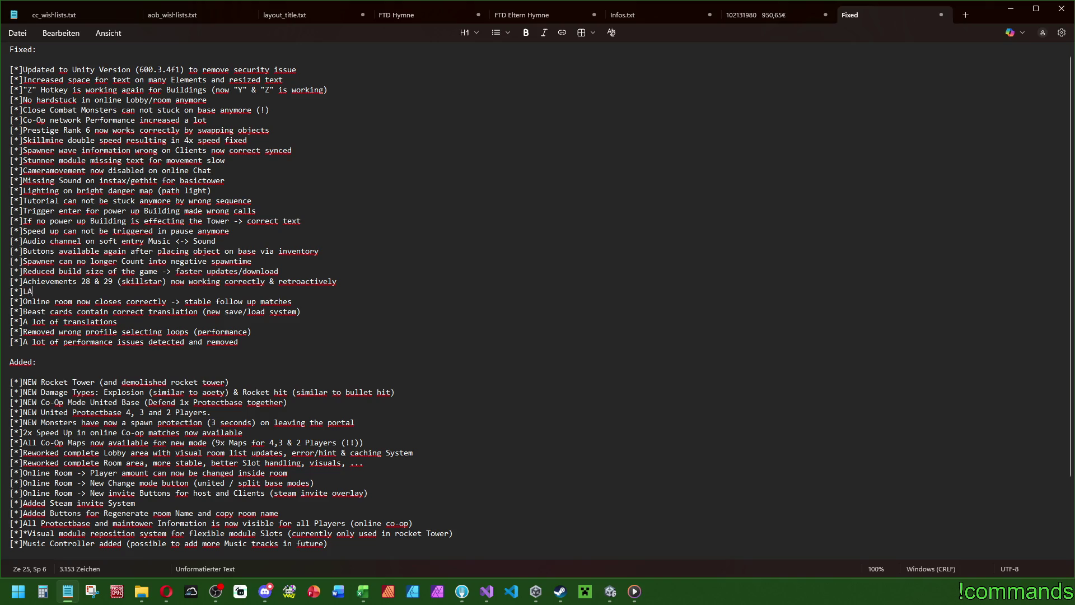
text(is now visible)
click(81, 291)
text((lasers))
key(Left)
text(hard objec)
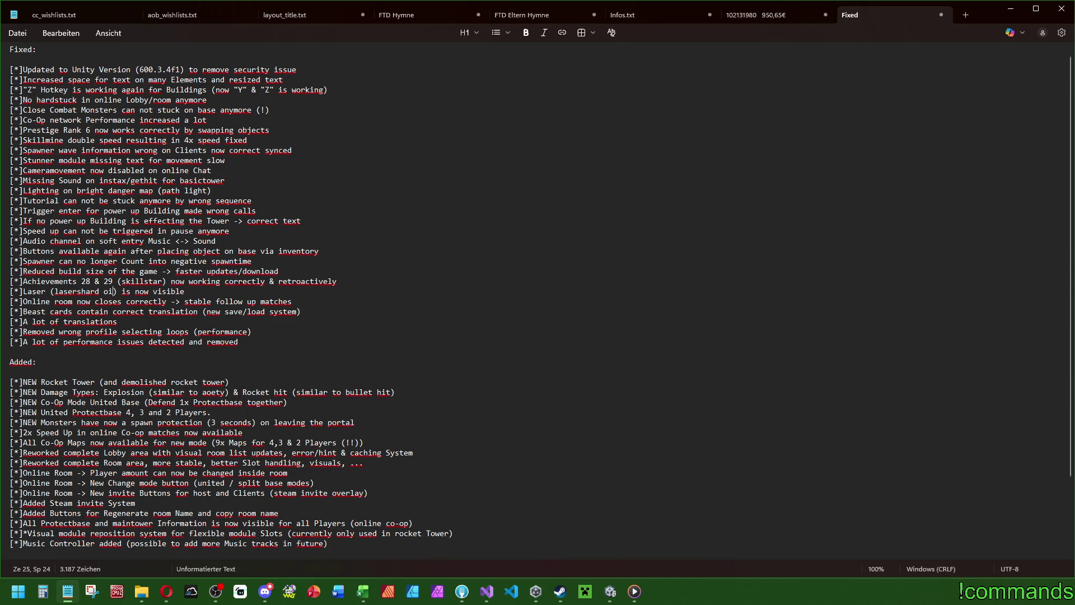
text(t)
click(153, 291)
text(on Woods Forest (1)
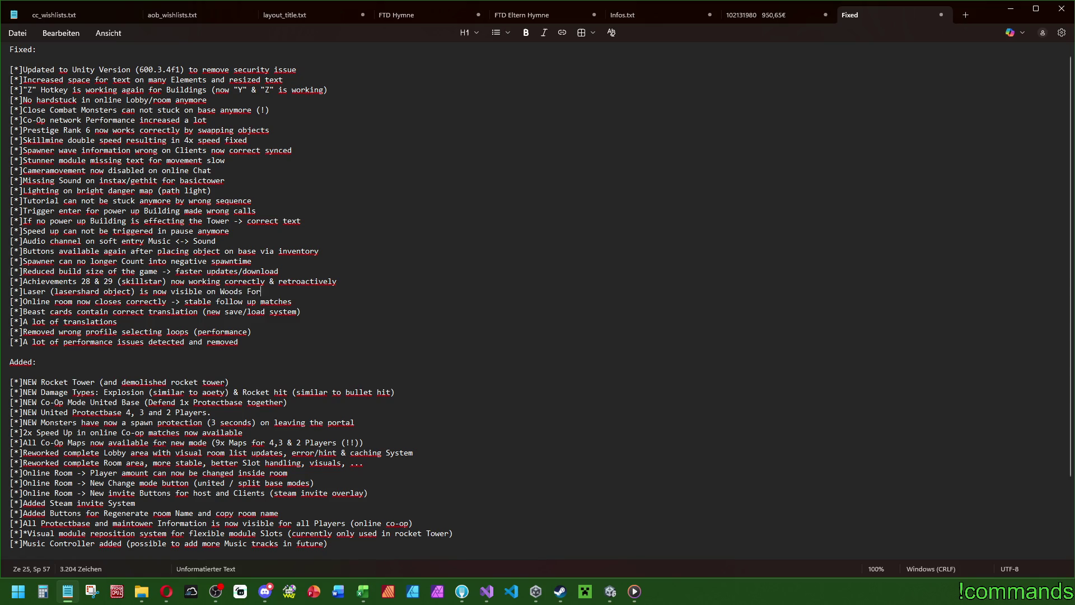
text(. map)
scroll(425, 309, up, 1)
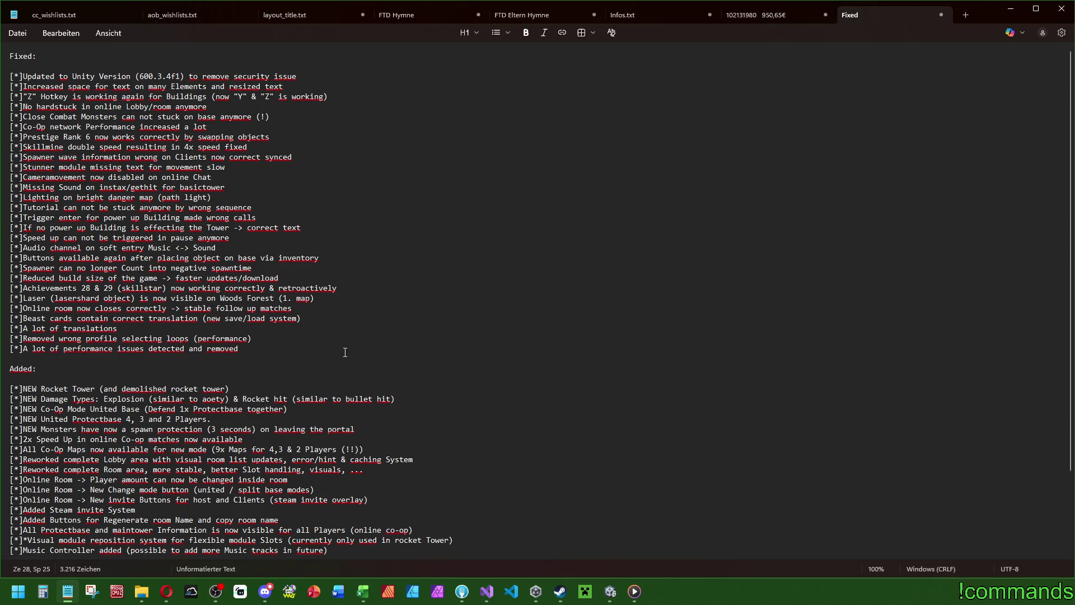
key(alt+Tab)
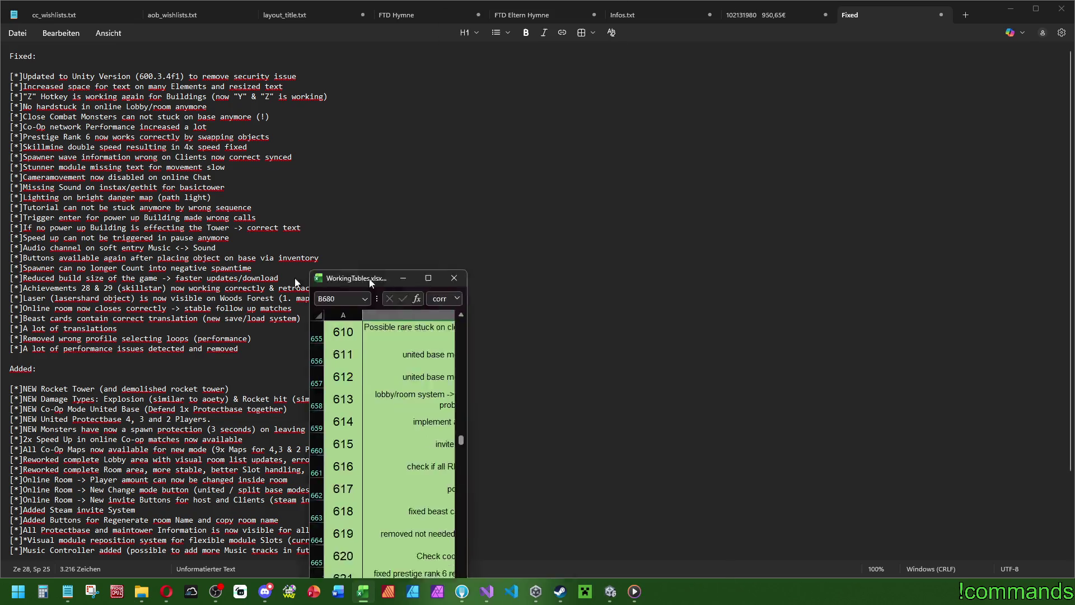
scroll(487, 386, down, 6)
scroll(463, 374, up, 10)
scroll(462, 374, up, 14)
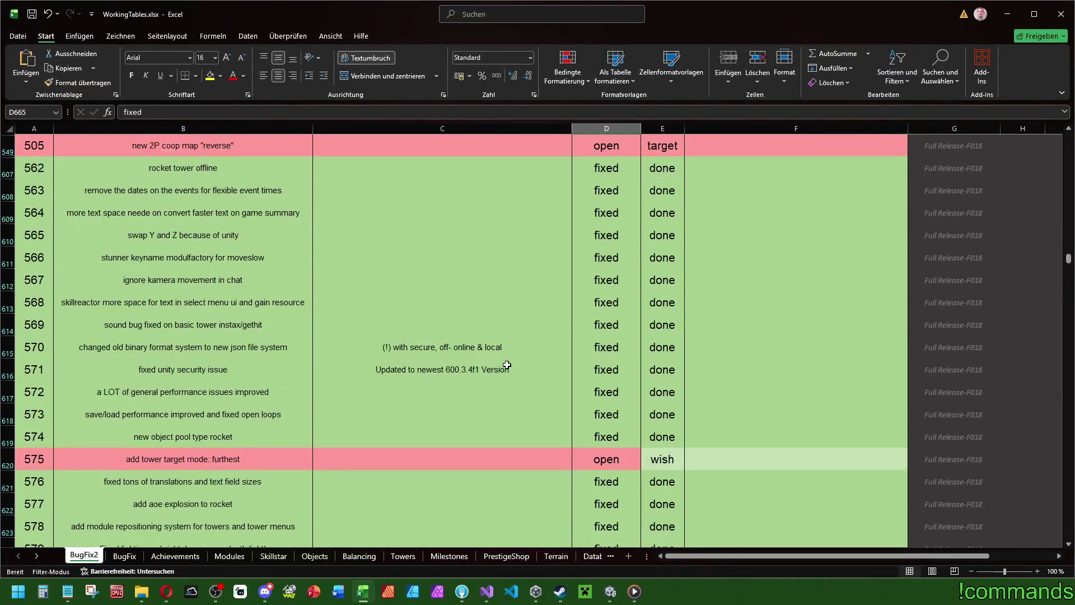
click(1010, 15)
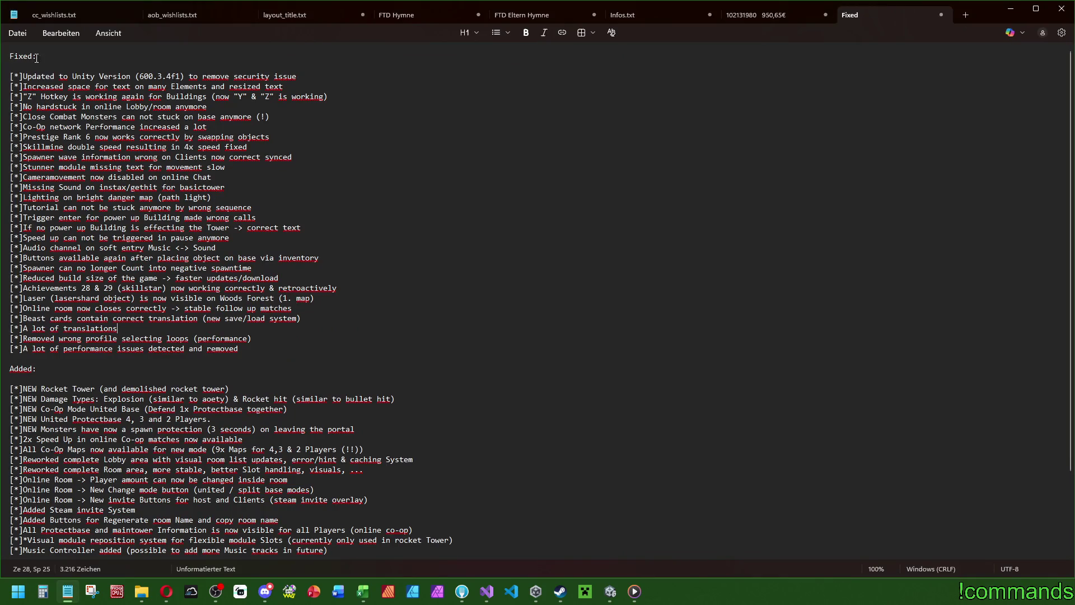
Step: Review the Fixed, Added and Changed bullets, including the two Online Room lines, then switch to the Steam page
mouse_move(22, 55)
mouse_down()
mouse_move(135, 318)
mouse_move(145, 318)
mouse_up()
click(337, 288)
scroll(389, 294, down, 3)
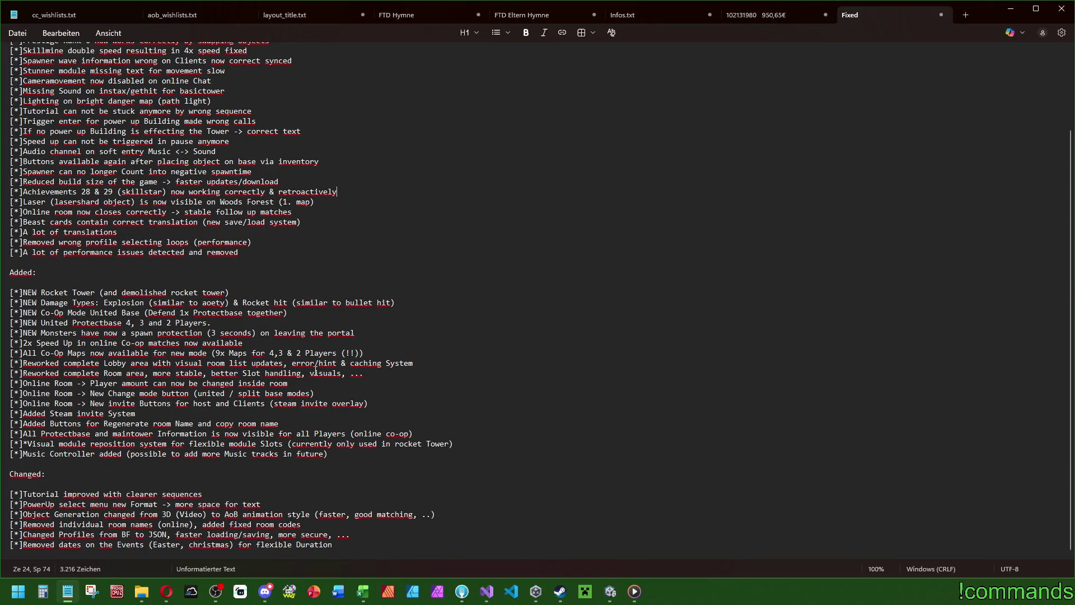
mouse_move(355, 546)
mouse_down()
mouse_move(17, 474)
mouse_move(224, 292)
mouse_up()
click(403, 252)
scroll(414, 336, up, 3)
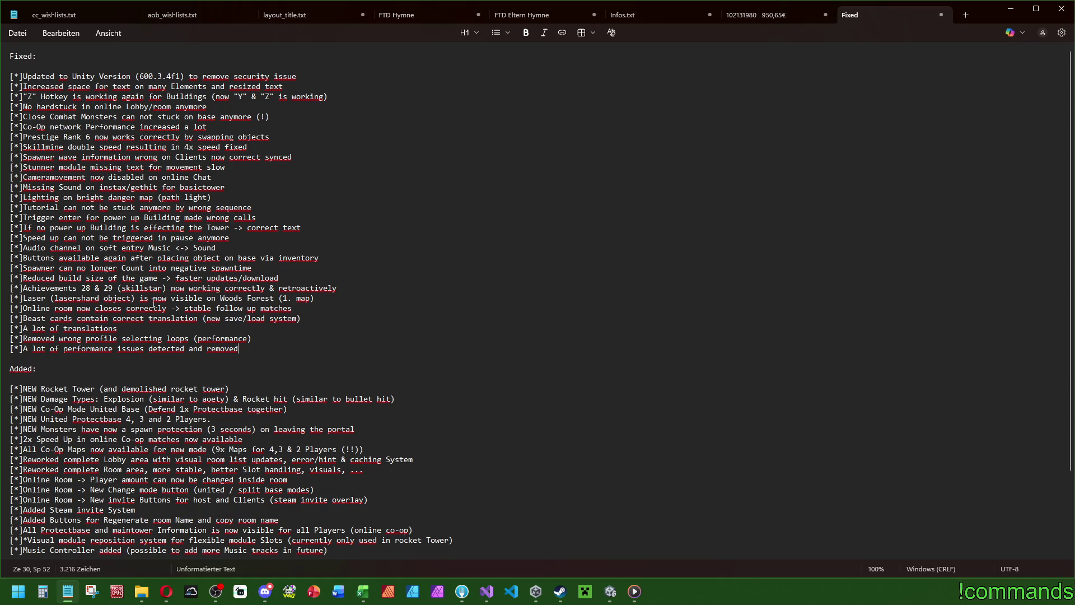
scroll(76, 319, down, 2)
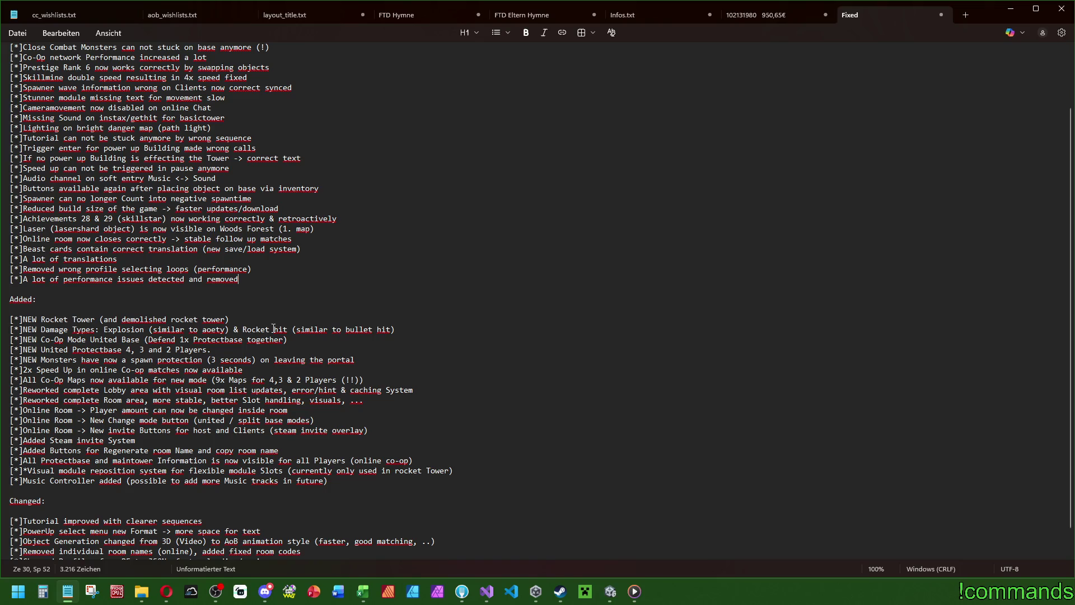
drag(401, 421, 10, 410)
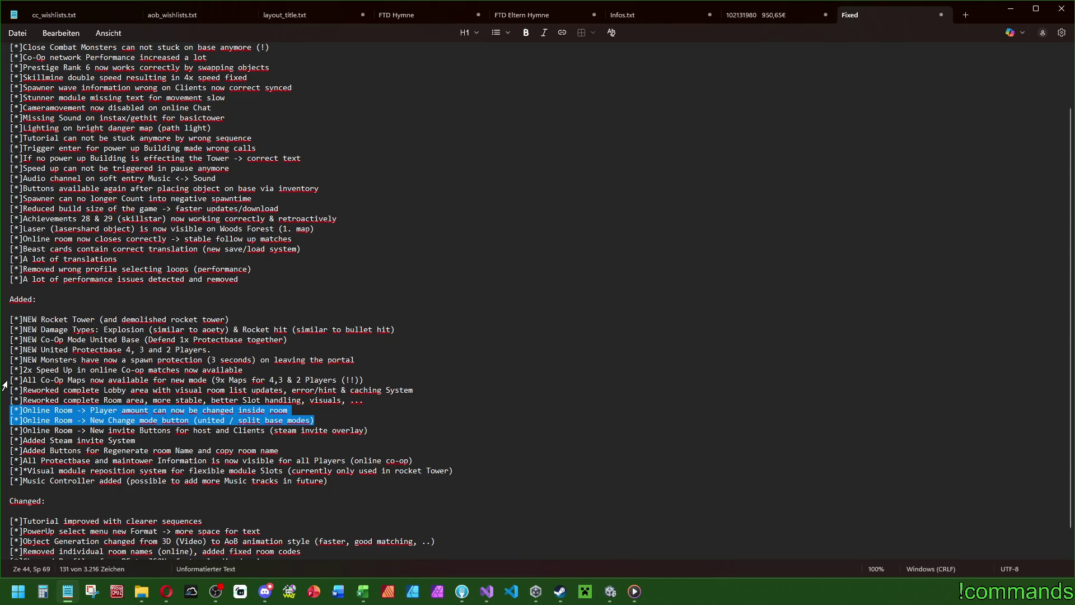
click(347, 450)
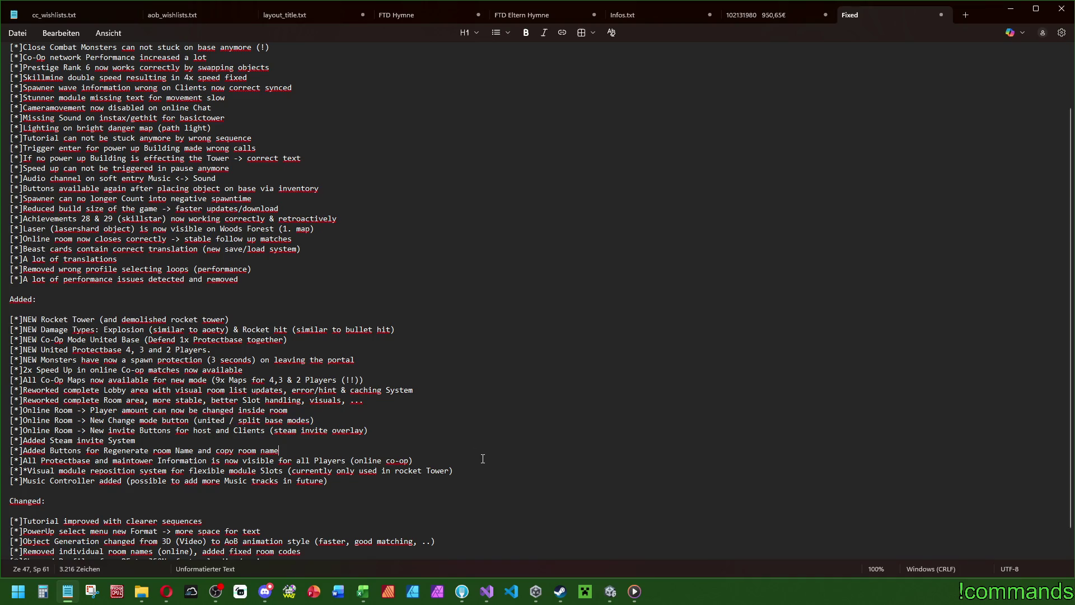
scroll(476, 462, down, 1)
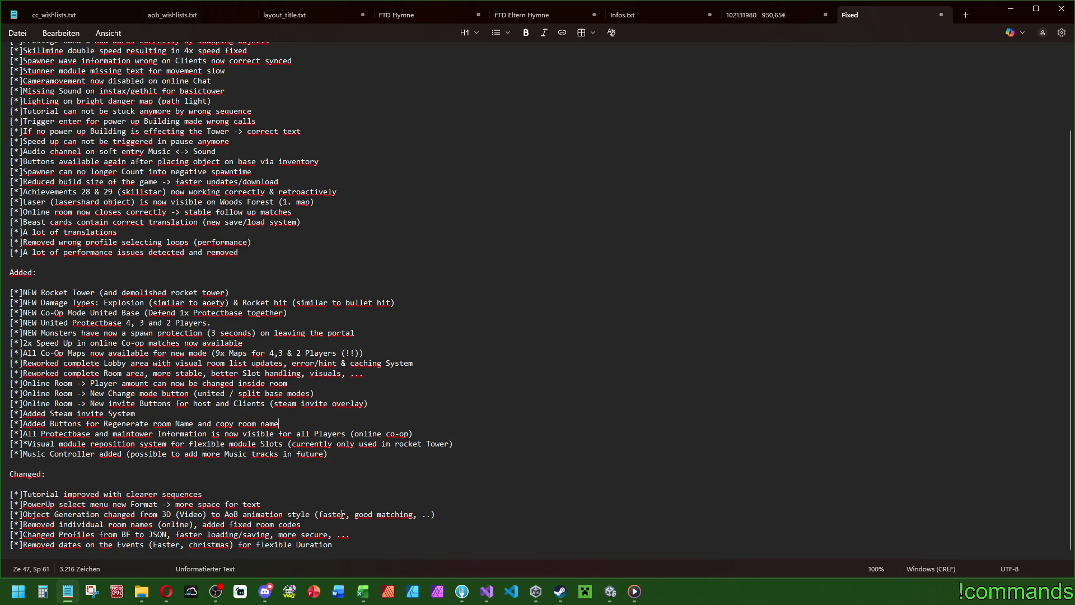
key(alt+Tab)
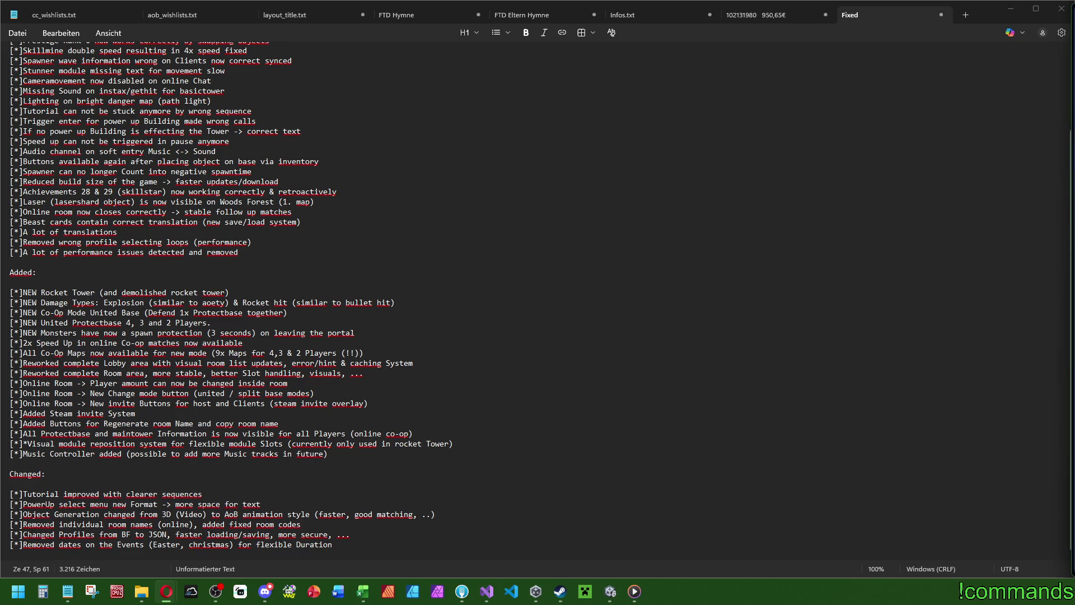
key(alt+Tab)
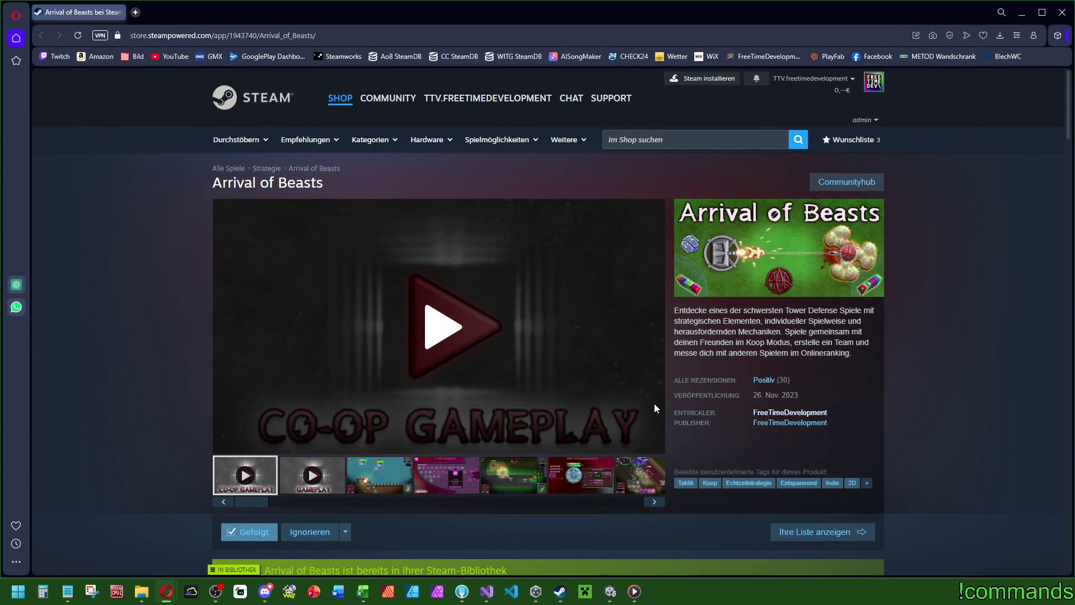
Step: Browse the store page's gameplay screenshots, including the pink skill-tree one
click(380, 476)
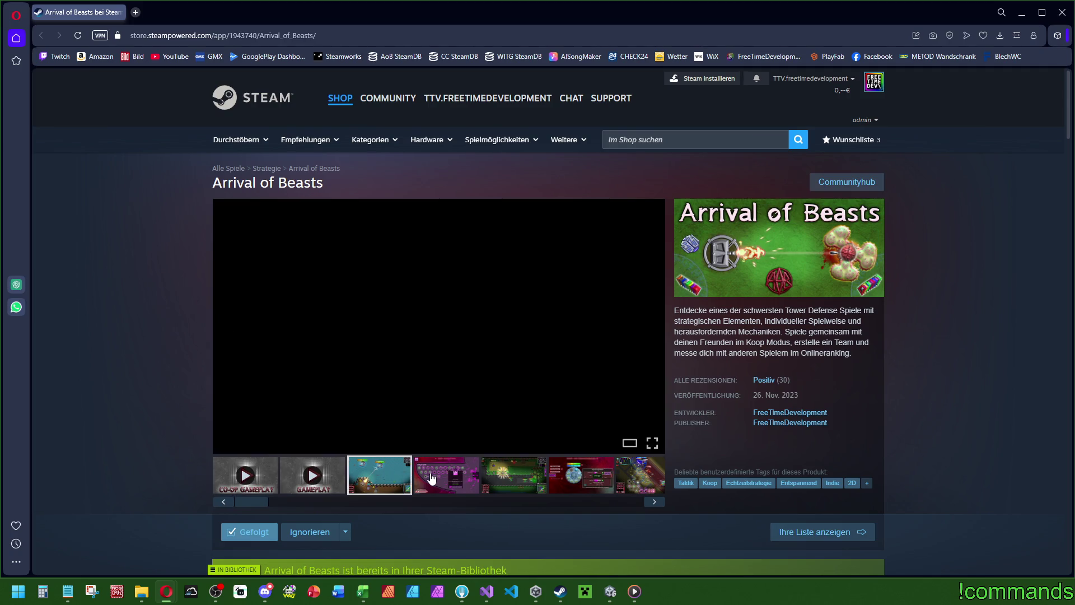
click(432, 478)
scroll(436, 470, down, 20)
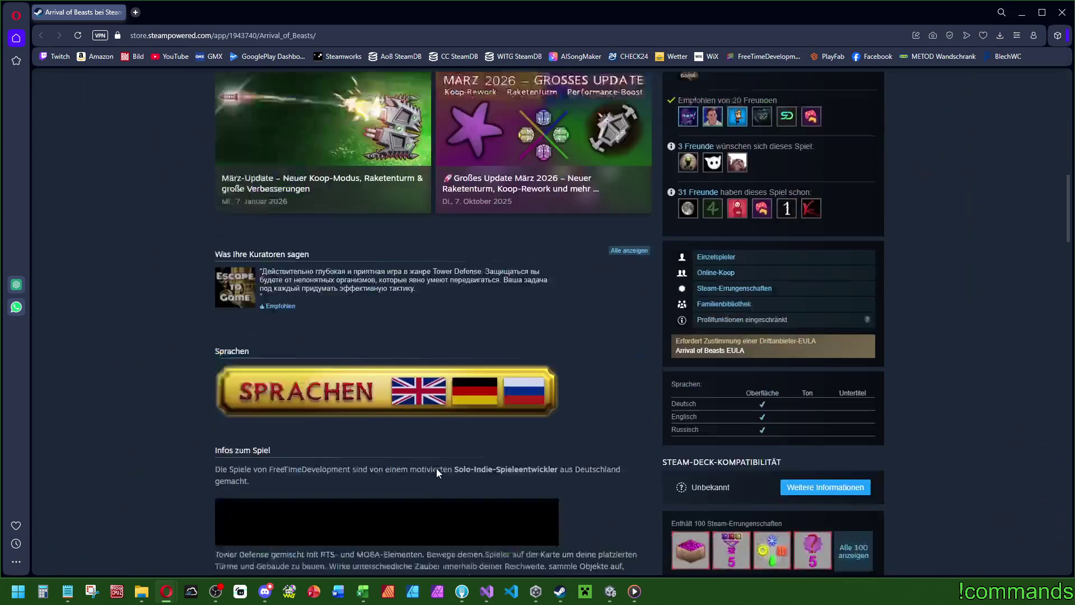
scroll(439, 472, up, 5)
scroll(644, 425, up, 2)
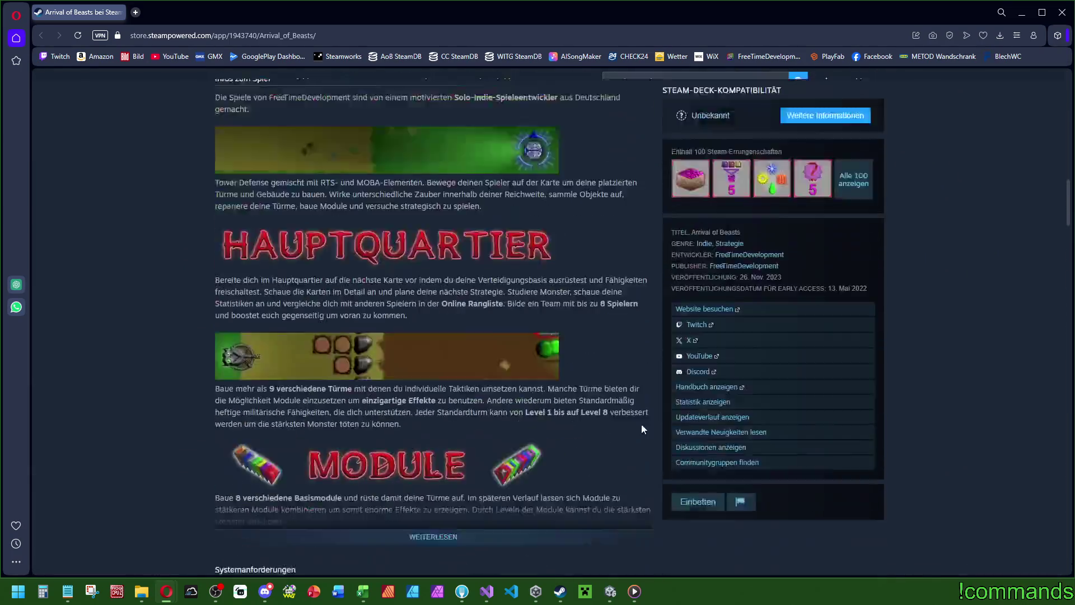
scroll(636, 336, down, 4)
scroll(683, 448, up, 4)
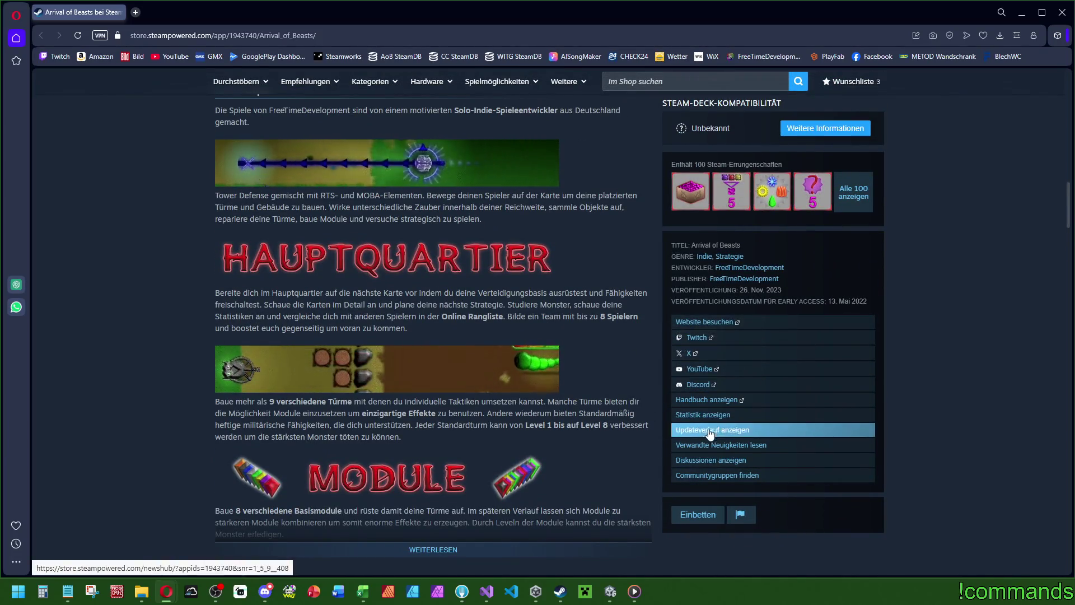
Step: Go to the game's community news and open the FULL-RELEASE-C010 Big-Update post
click(711, 459)
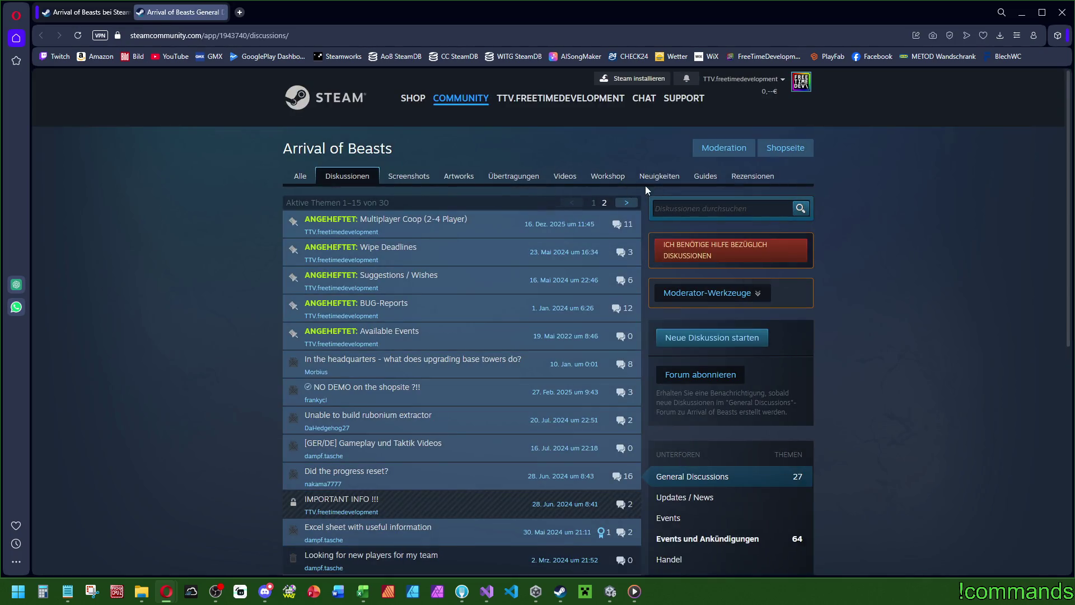
click(644, 180)
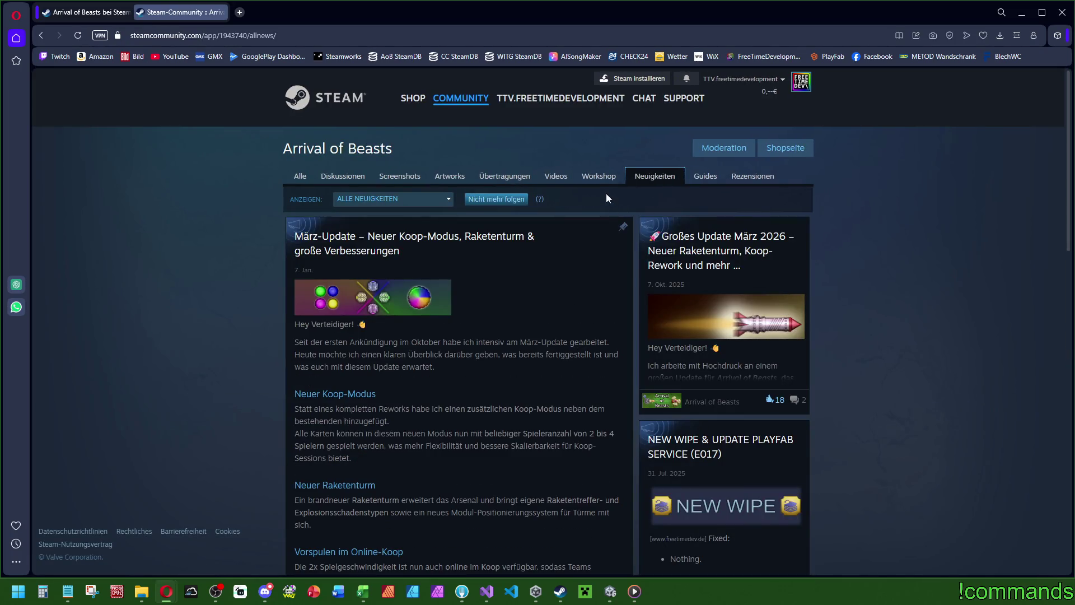
scroll(526, 217, down, 7)
scroll(468, 196, down, 6)
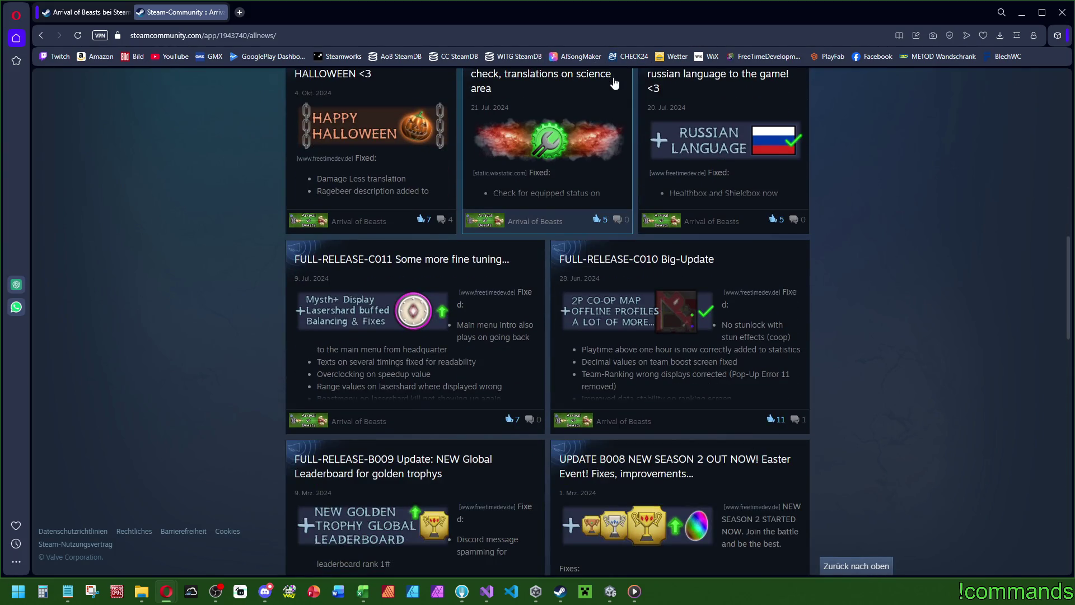
click(660, 310)
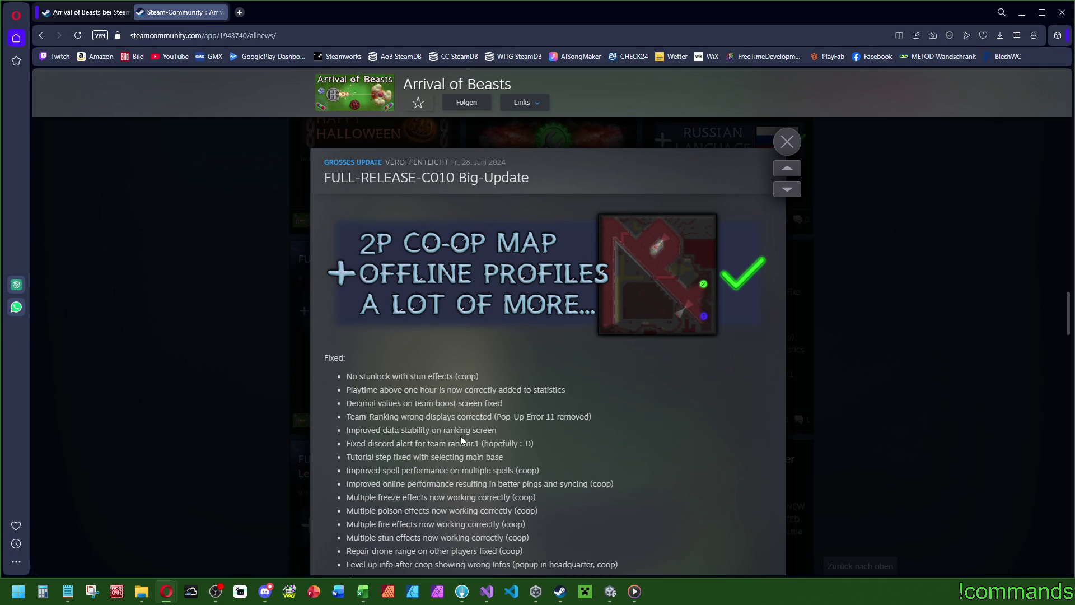
Step: Scroll through the C010 post and highlight its patch-note lines to read them
scroll(482, 389, down, 5)
scroll(483, 373, down, 2)
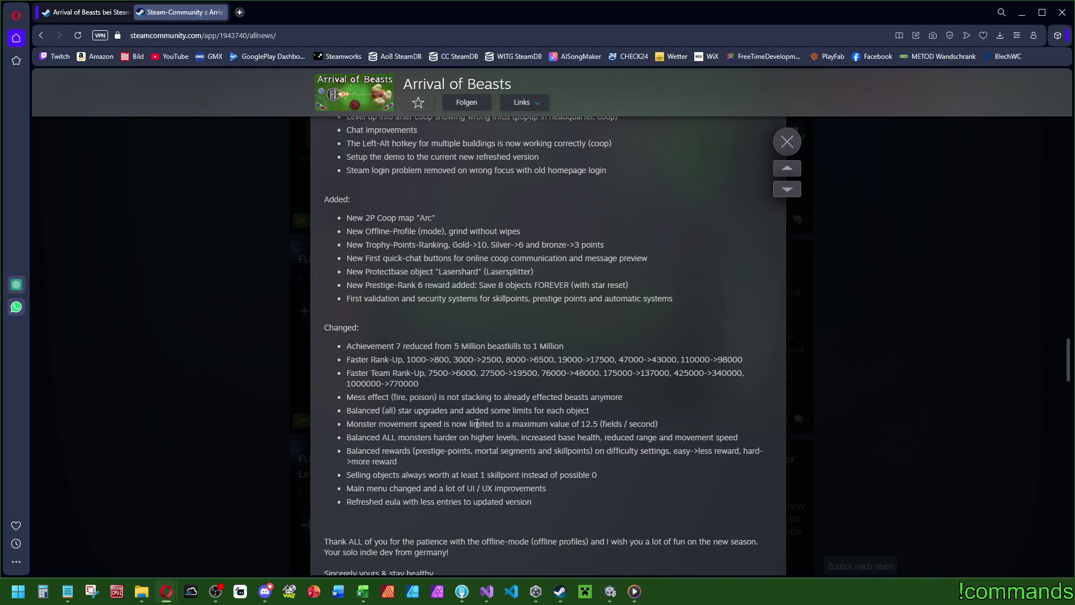
scroll(545, 471, up, 2)
scroll(536, 504, down, 2)
mouse_move(534, 504)
mouse_down()
mouse_move(358, 328)
mouse_move(454, 366)
mouse_move(410, 235)
mouse_move(481, 151)
mouse_up()
click(467, 268)
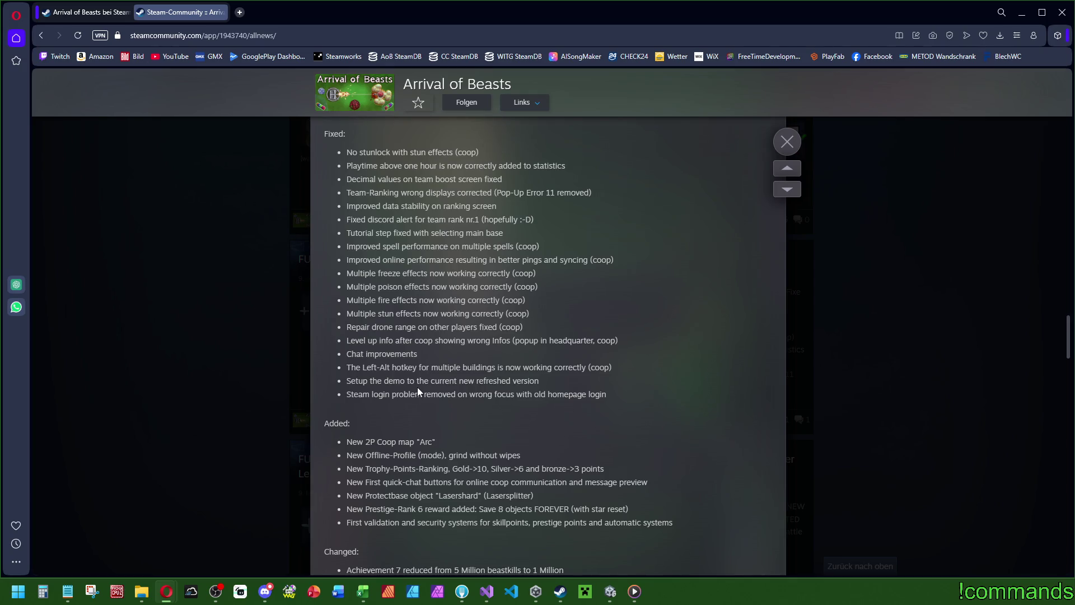
Step: Read further blocks of the Fixed, Added and Changed lists, then return to Notepad
drag(373, 185, 431, 339)
click(372, 190)
drag(372, 190, 350, 423)
click(644, 460)
scroll(643, 460, down, 6)
scroll(325, 518, up, 4)
click(67, 592)
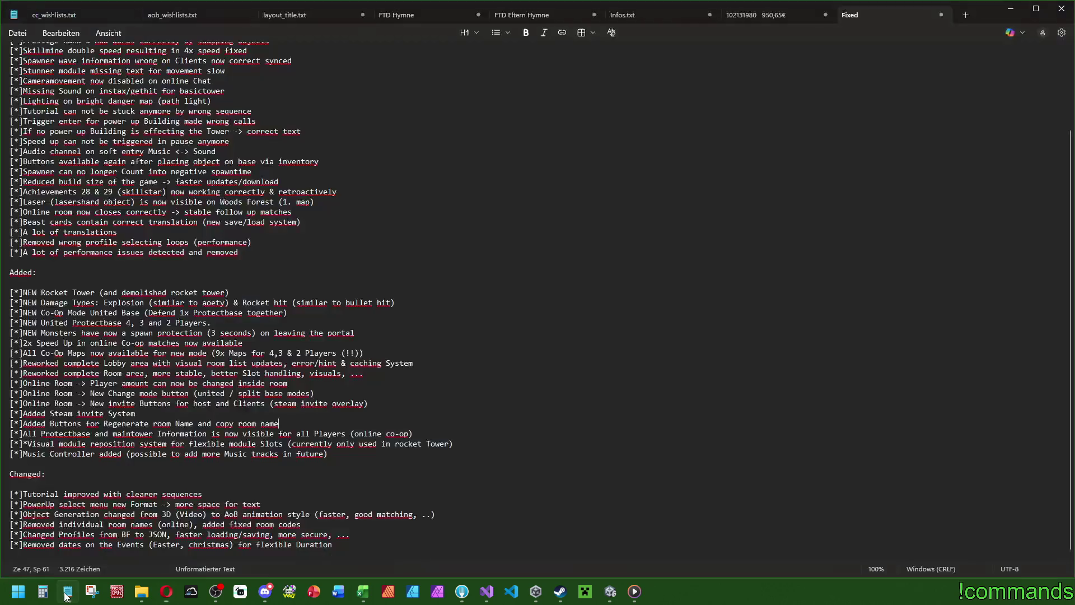
scroll(186, 466, down, 1)
scroll(186, 467, up, 3)
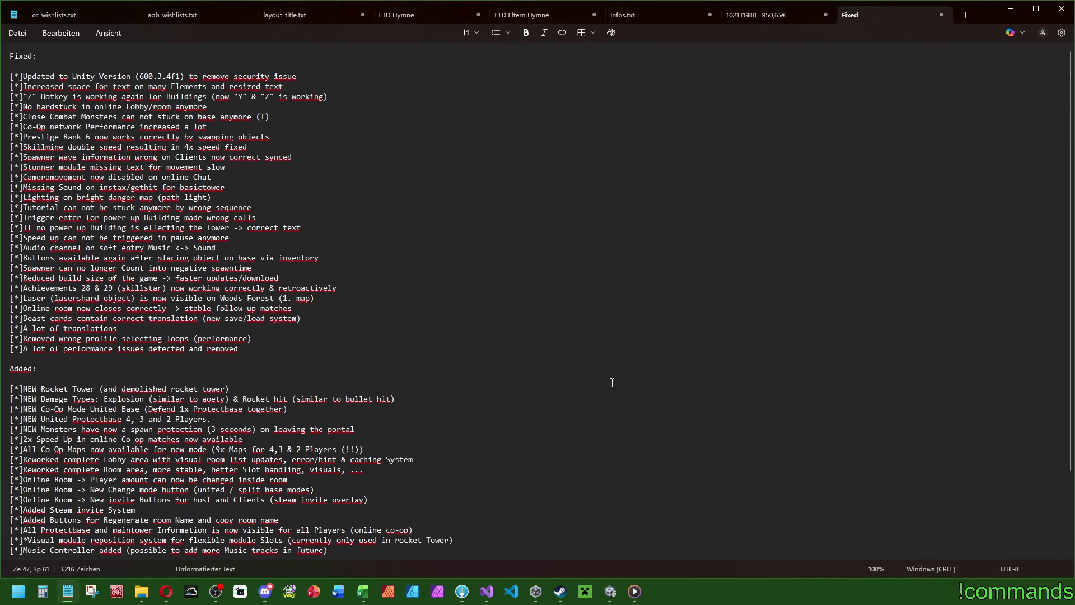
scroll(612, 382, down, 3)
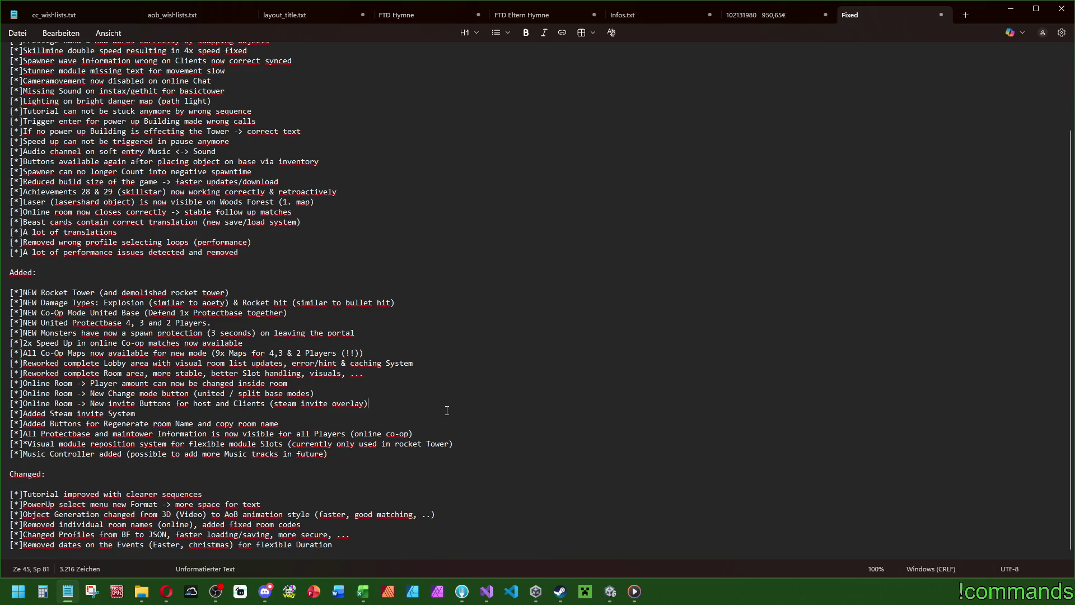
key(ctrl+a)
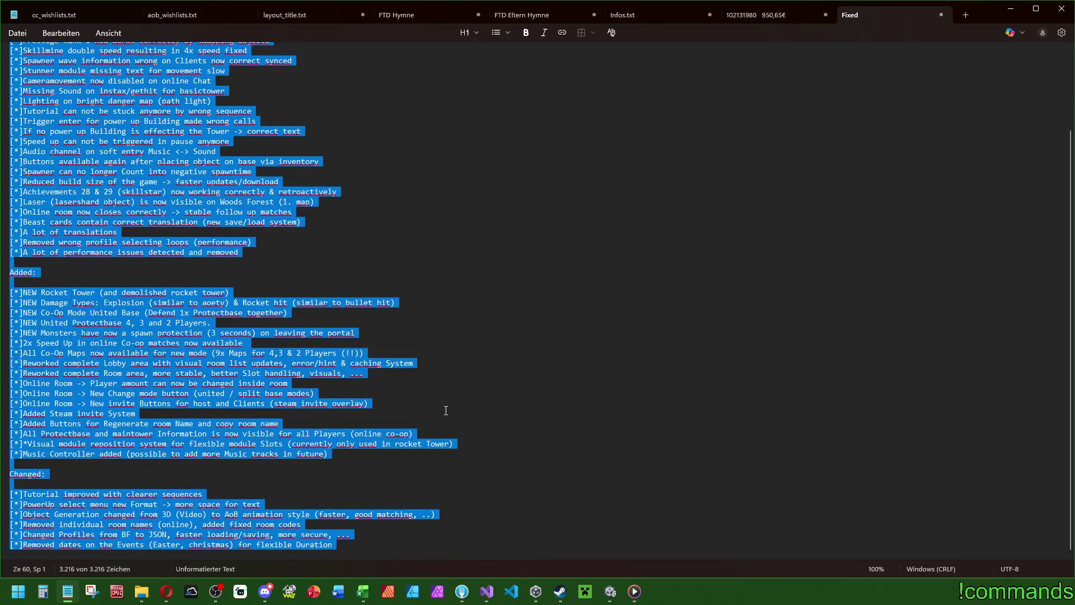
drag(336, 546, 2, 493)
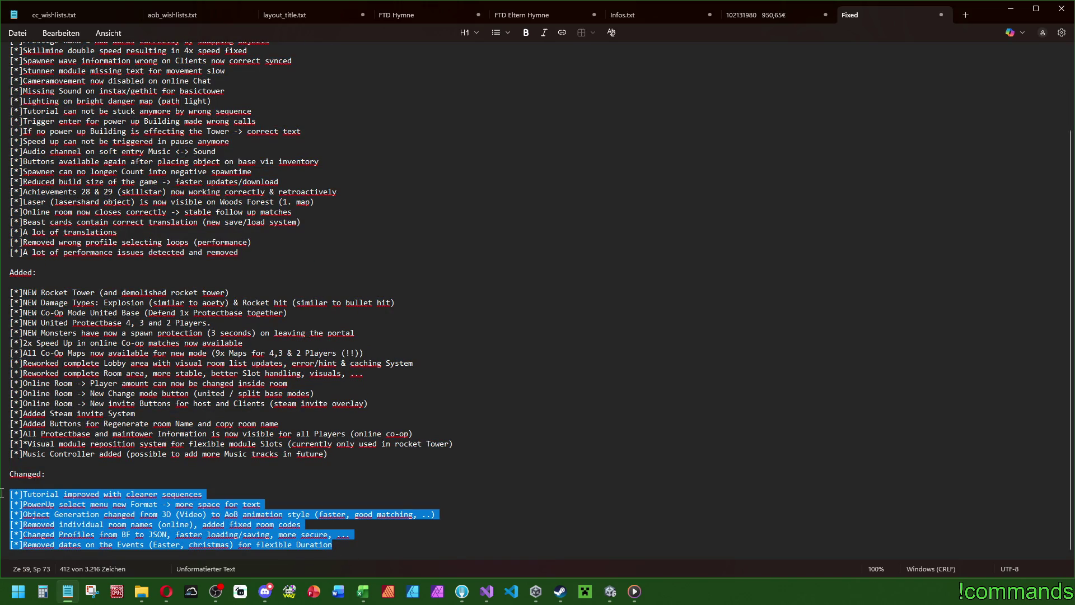
click(560, 591)
scroll(485, 452, down, 6)
scroll(459, 348, up, 4)
mouse_move(518, 485)
mouse_down()
mouse_move(403, 420)
mouse_move(335, 327)
mouse_up()
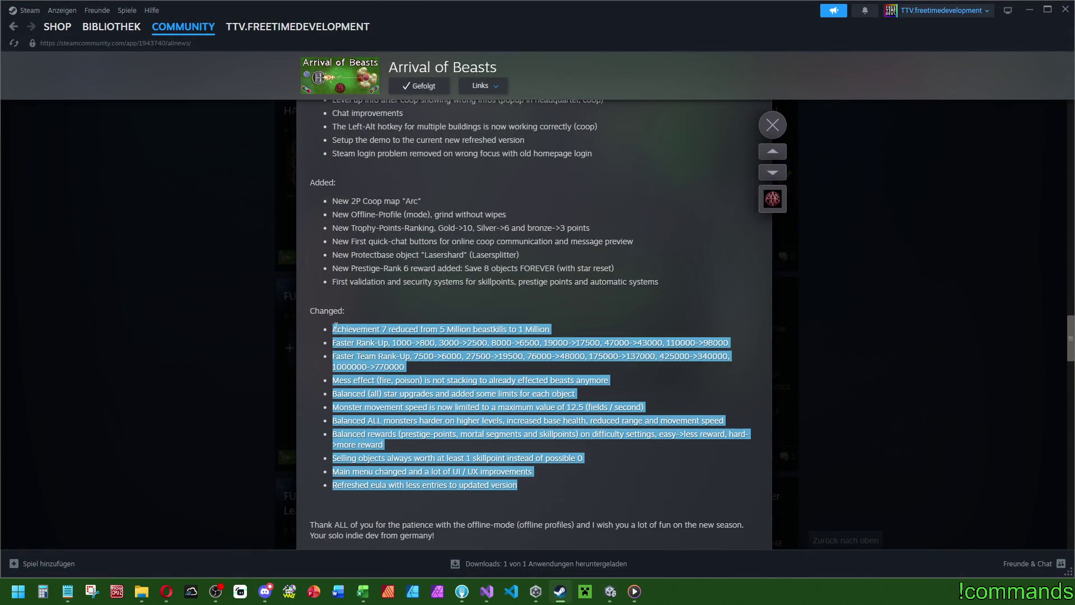
click(486, 591)
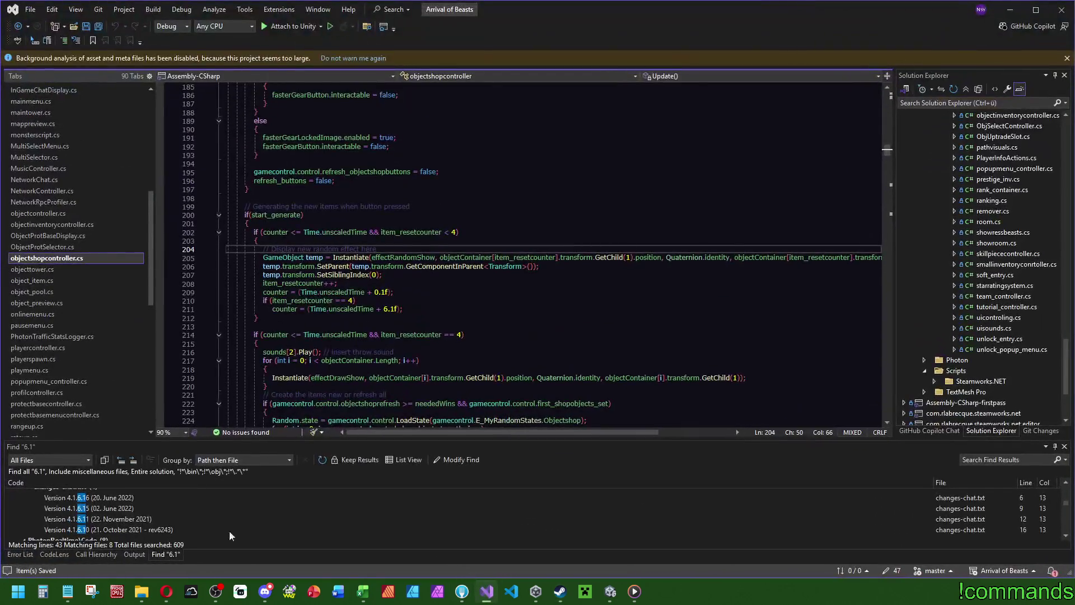
click(74, 594)
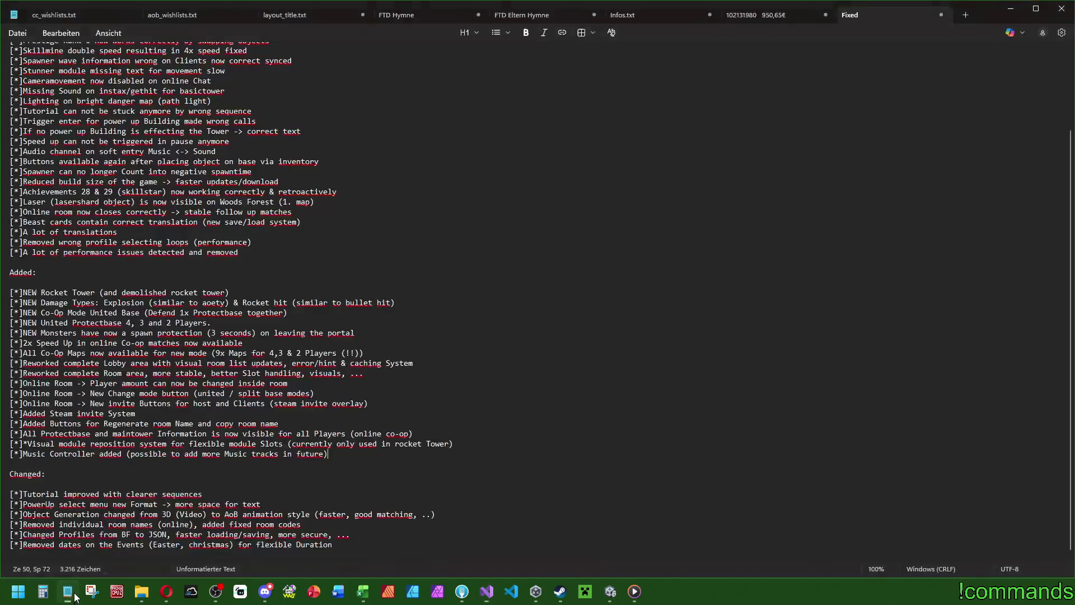
drag(358, 554, 9, 504)
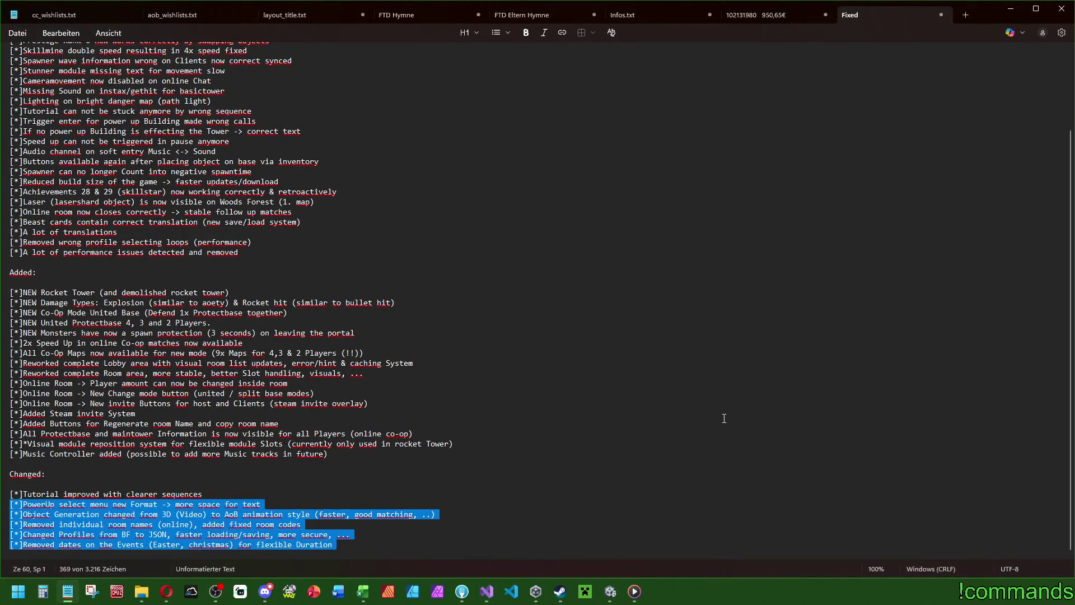
click(429, 425)
scroll(429, 429, up, 7)
scroll(428, 429, down, 7)
scroll(429, 429, up, 3)
click(499, 266)
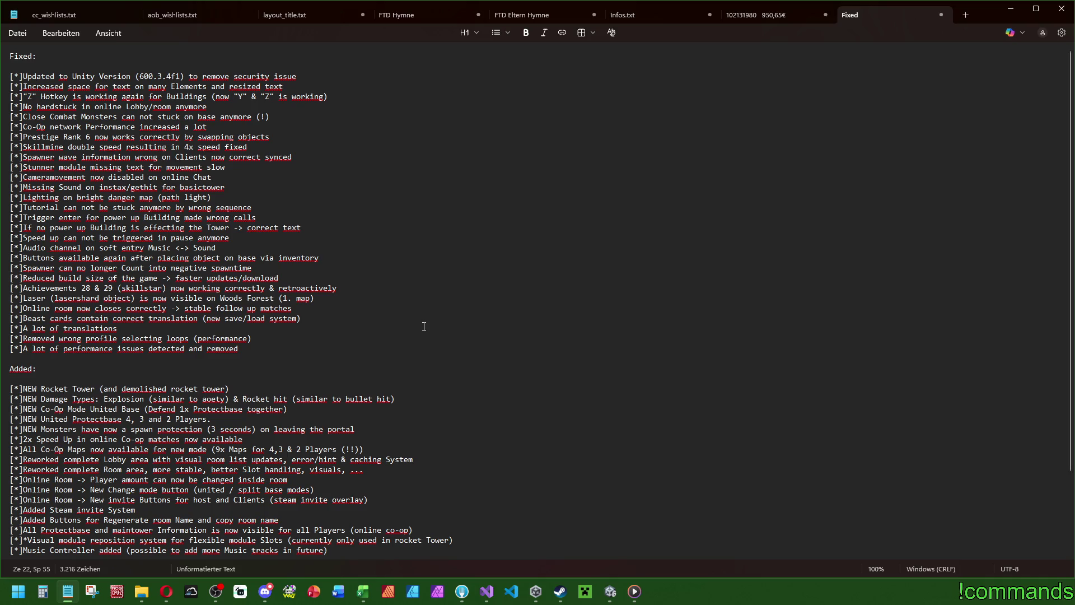
scroll(424, 326, down, 3)
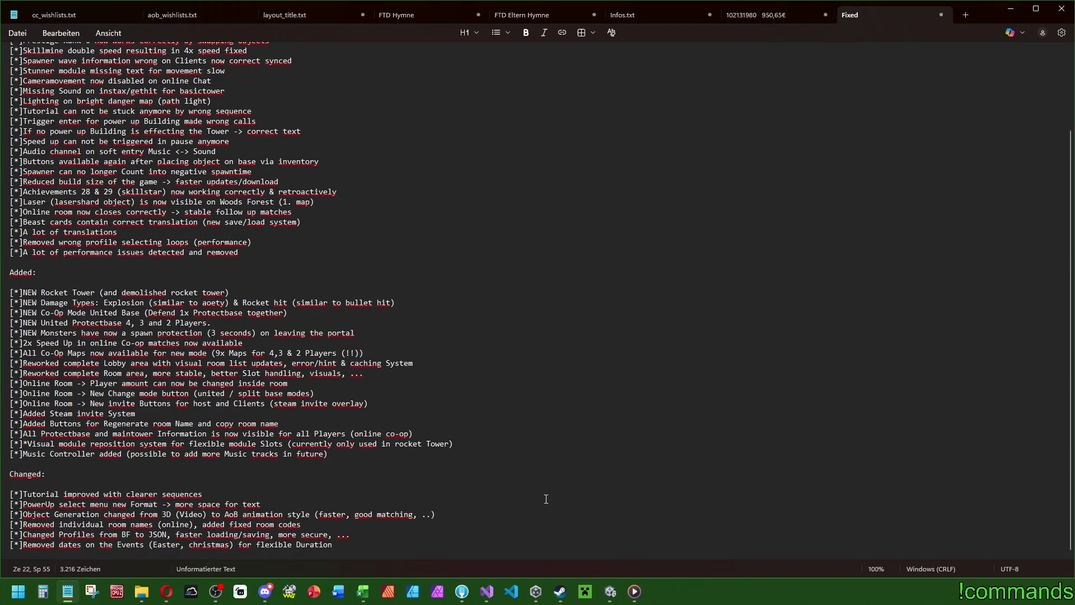
drag(459, 550, 456, 163)
click(464, 166)
mouse_move(407, 539)
mouse_down()
mouse_move(336, 383)
mouse_move(312, 64)
mouse_move(2, 85)
mouse_move(4, 50)
mouse_up()
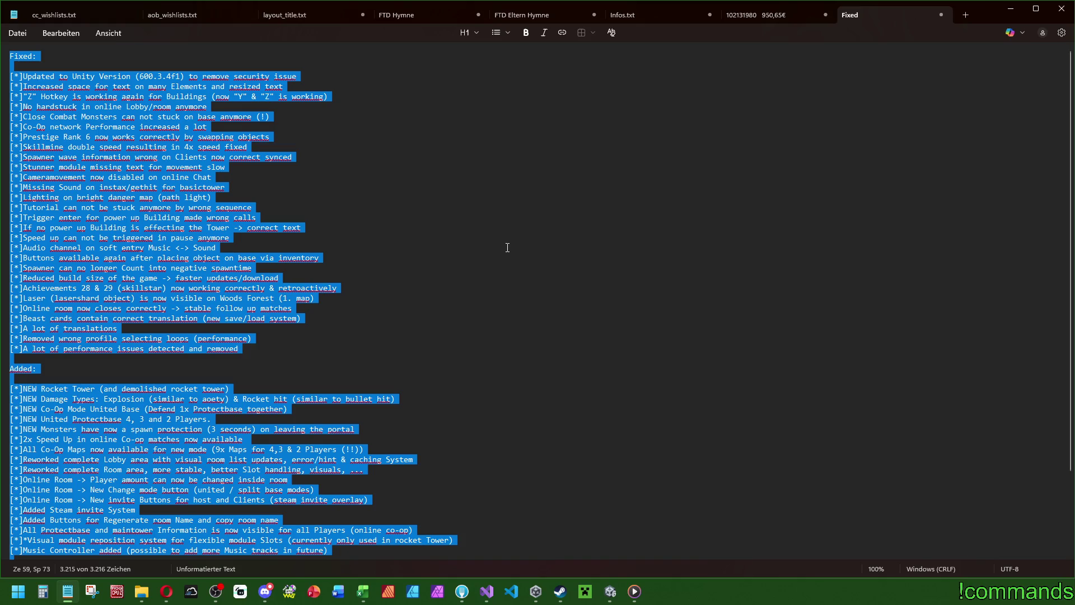
click(472, 238)
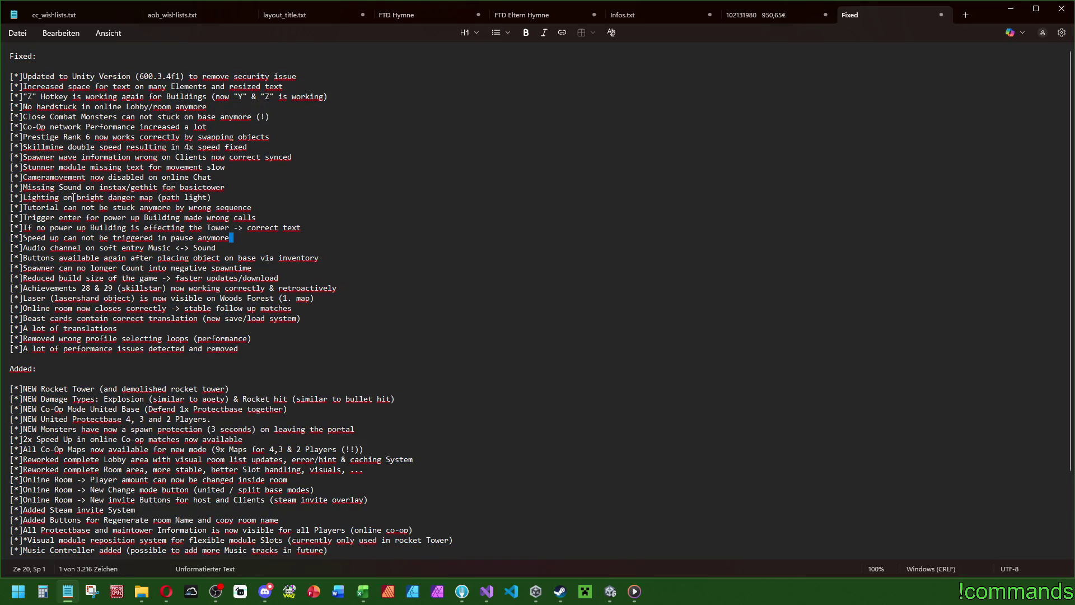
click(308, 133)
drag(2, 133, 4, 126)
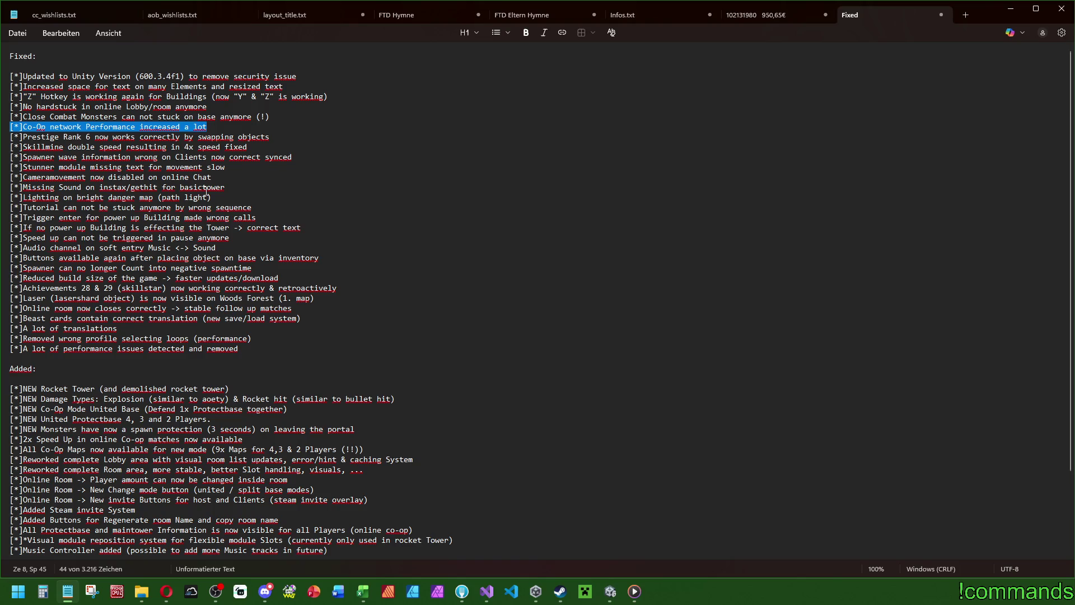
drag(207, 128, 3, 128)
drag(206, 126, 3, 126)
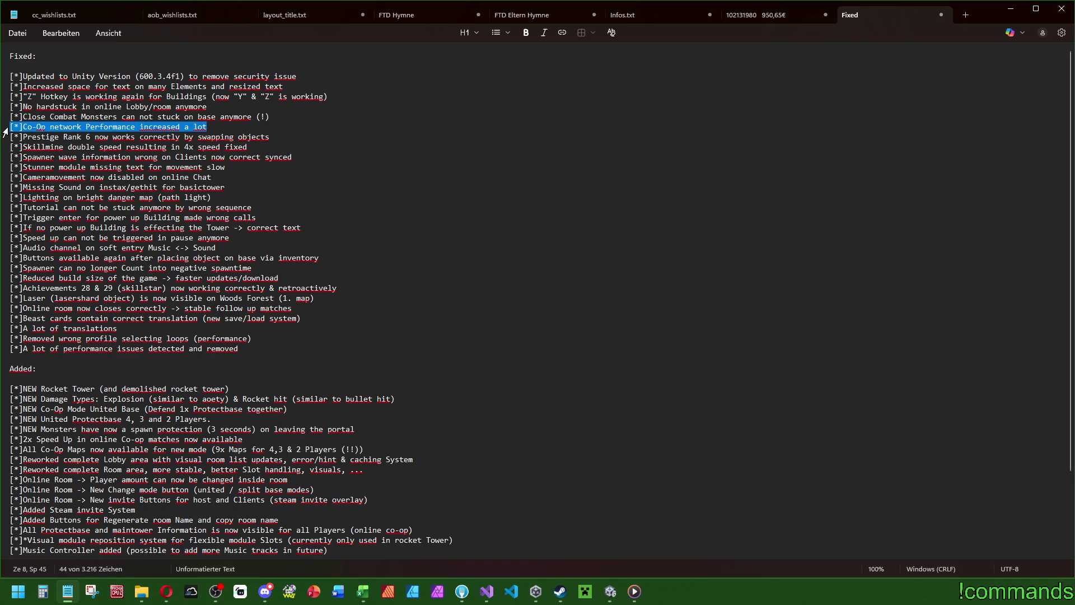
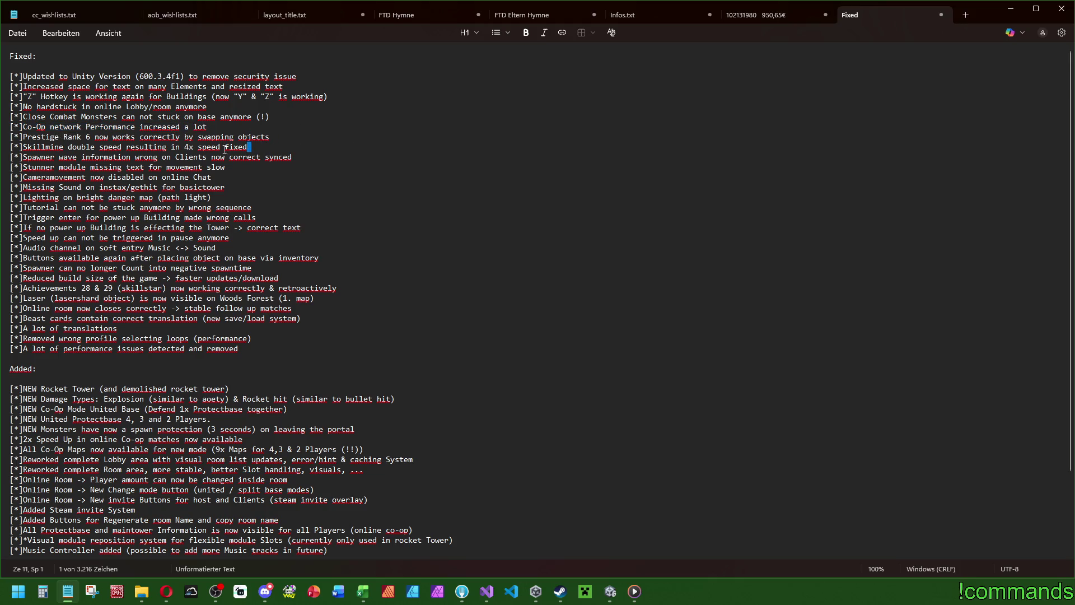
Step: Select the line breaks after the Lighting and Buttons available changelog entries, checking Speed up and Tutorial
click(232, 196)
key(shift+Right)
click(462, 257)
key(shift+Right)
click(432, 235)
click(681, 206)
Step: Select the NEW United Protectbase changelog line and glance at the Steam news before returning
scroll(682, 206, down, 3)
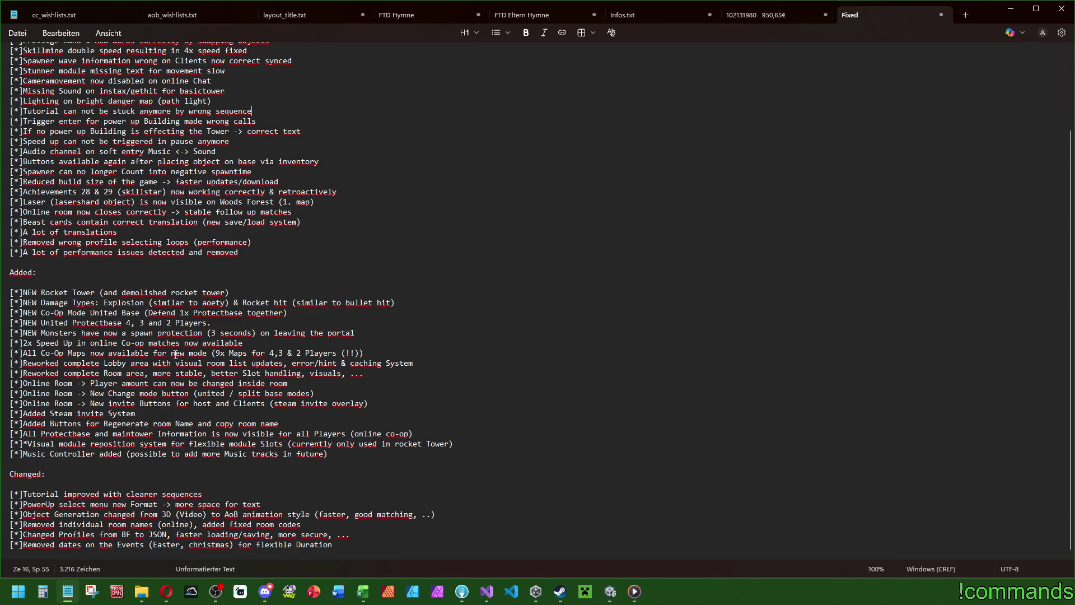
drag(221, 323, 6, 323)
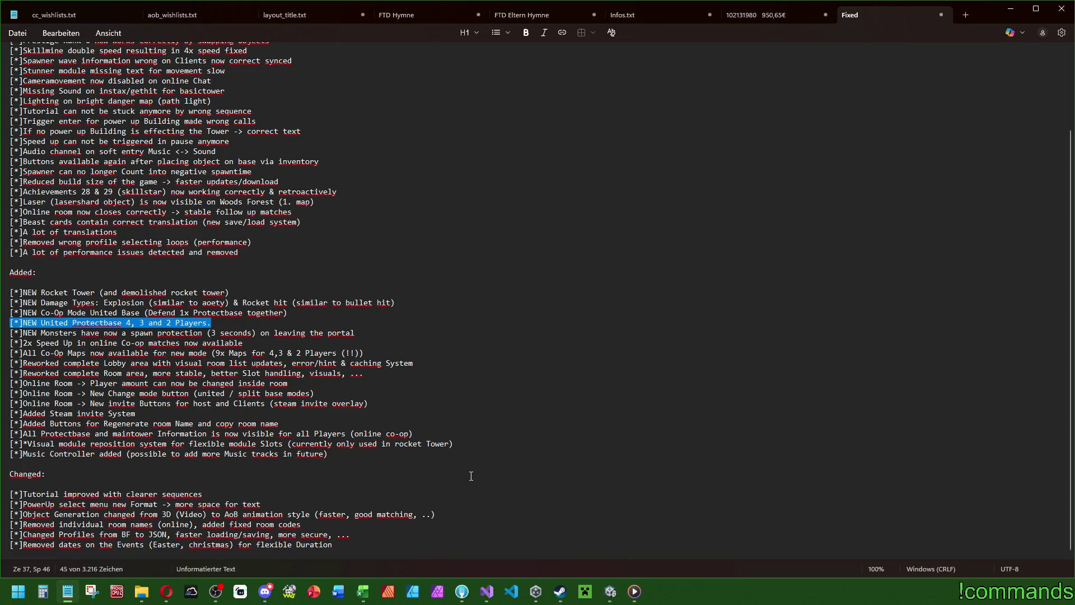
mouse_move(560, 591)
click(523, 525)
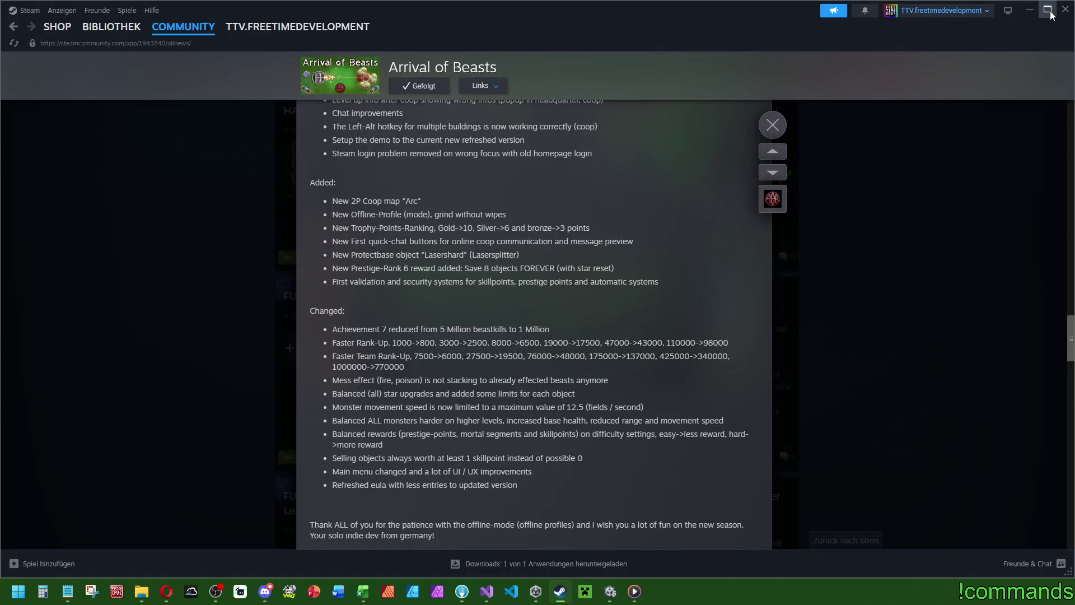
click(559, 591)
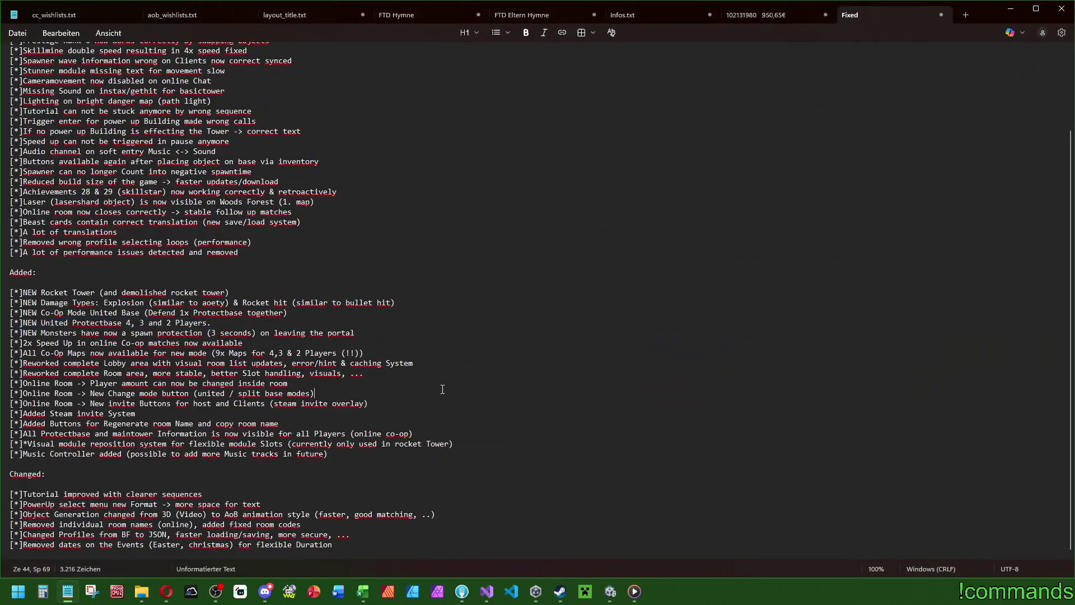
Step: Revisit the Buttons available entry, then minimize the changelog notes
click(513, 163)
scroll(573, 221, up, 3)
scroll(578, 228, down, 3)
click(1010, 9)
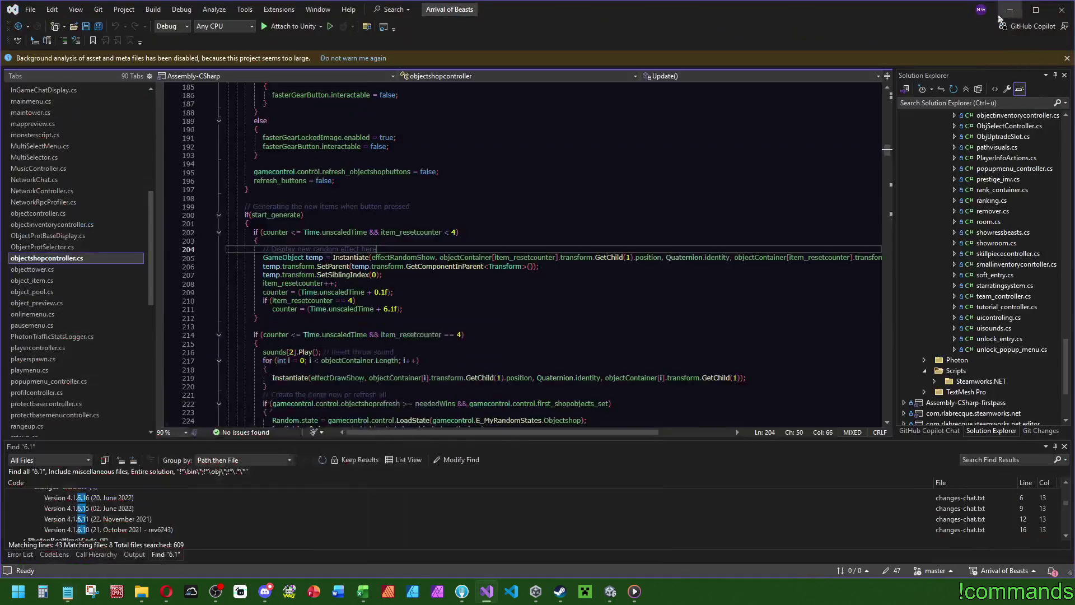
Step: Switch to Unity, show the Console output, and save the project
click(567, 137)
click(610, 591)
click(16, 441)
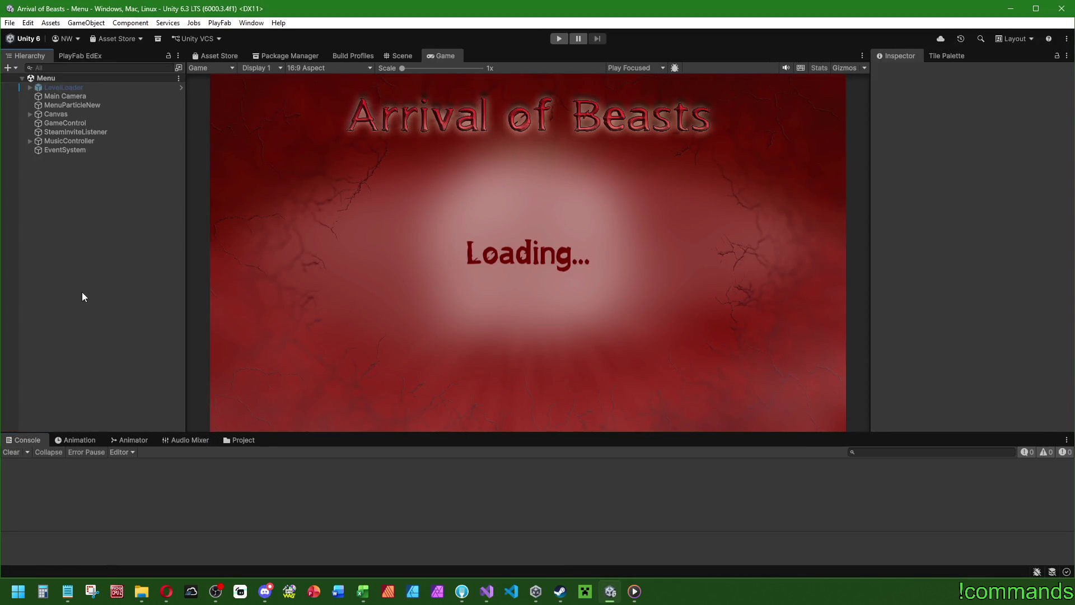
click(9, 22)
click(50, 145)
click(10, 22)
click(35, 77)
Step: Maximize the Game view, enter play mode, and start Arrival of Beasts with the chosen profile
double_click(454, 58)
click(558, 38)
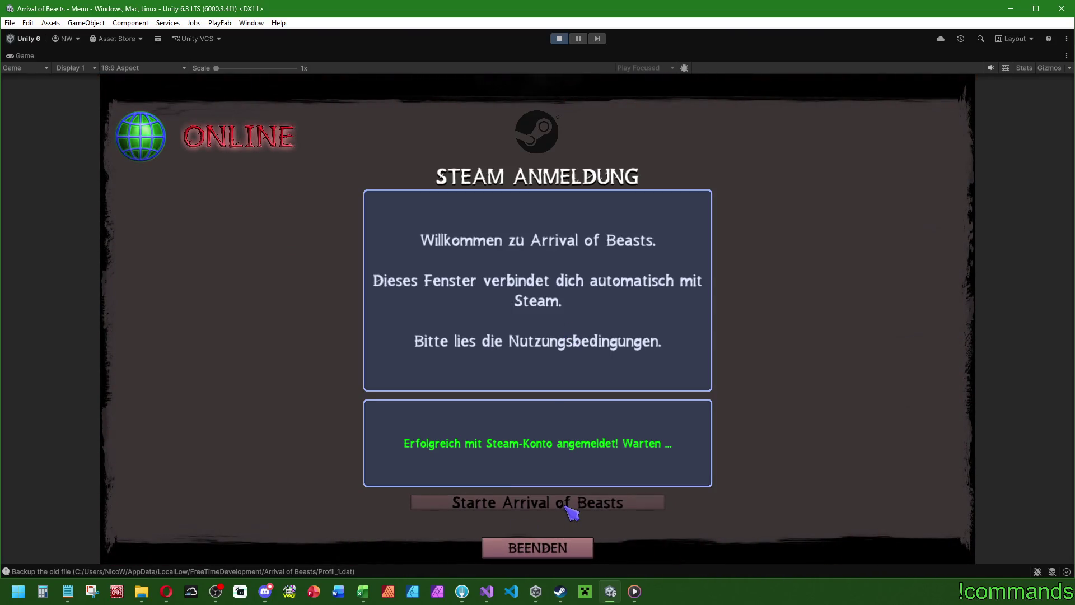
click(575, 505)
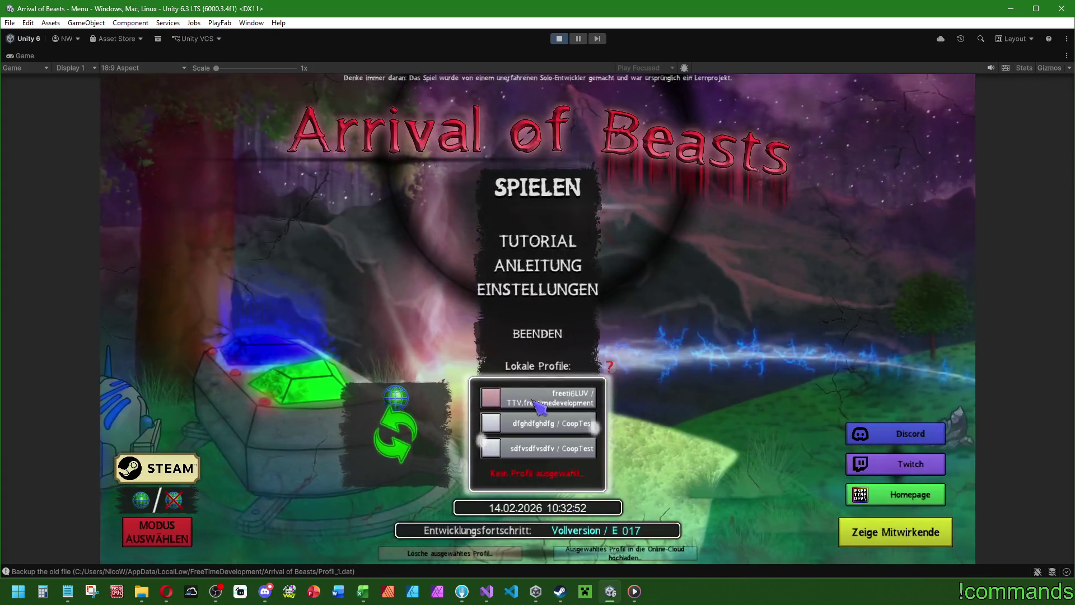
click(525, 199)
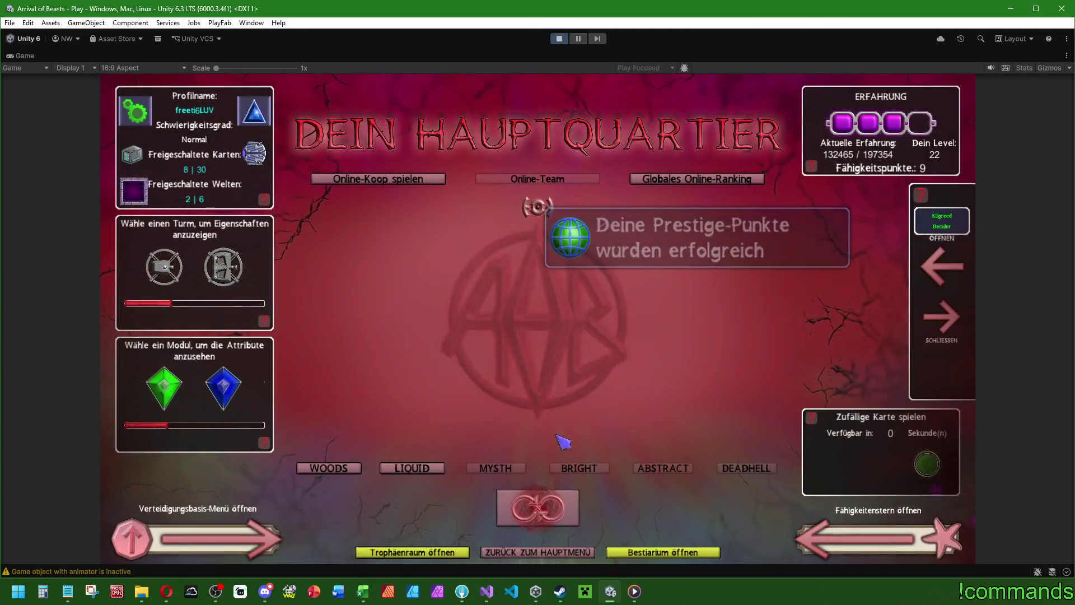
Step: Open the Objektshop from the defense base menu, generate two Apocometica and two Schildkiste items, then close it
click(129, 538)
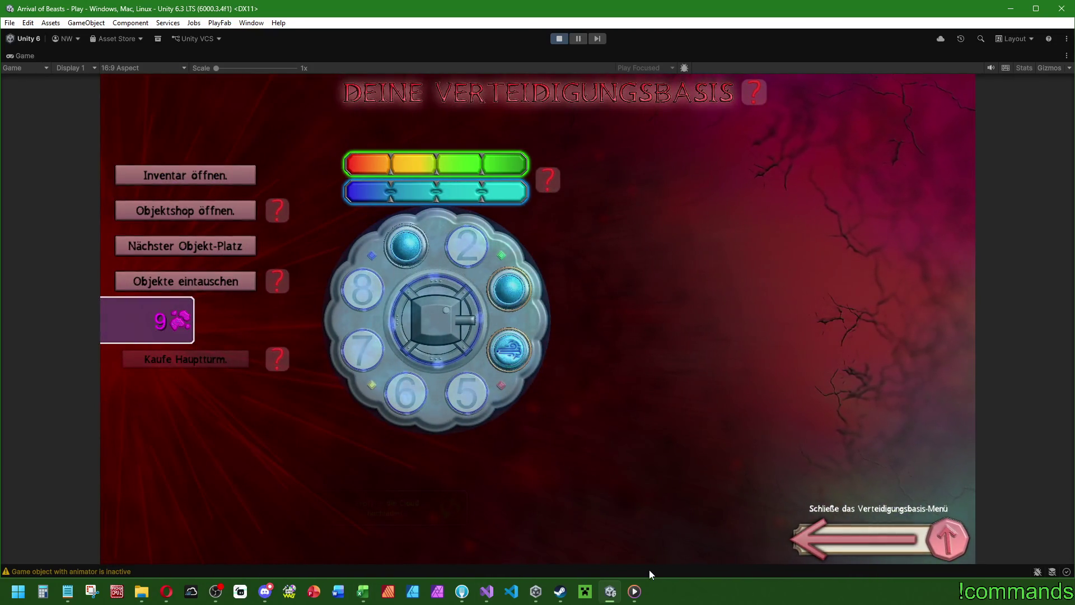
click(249, 211)
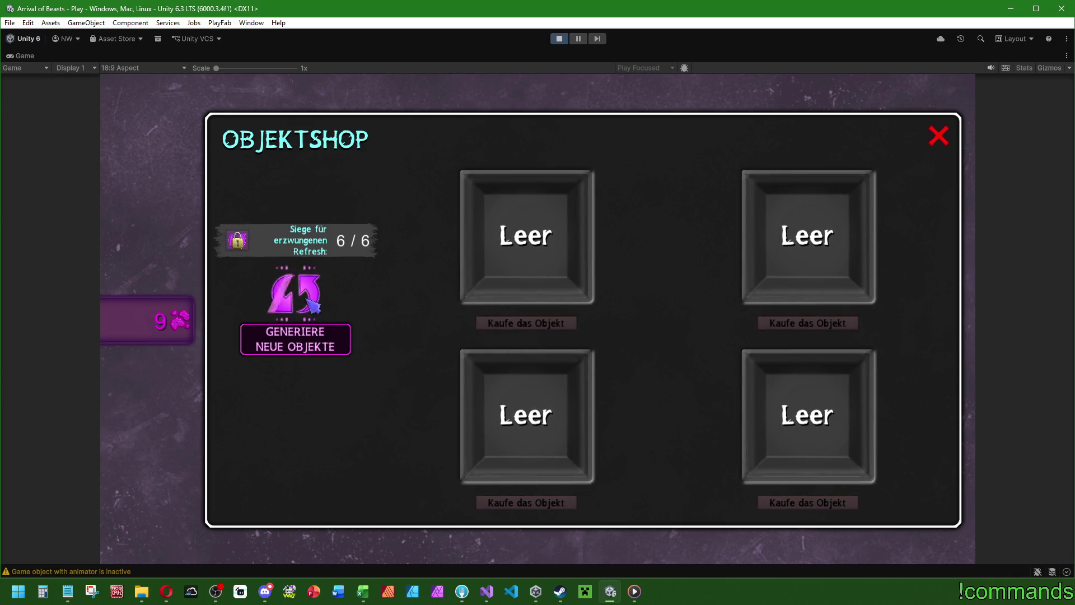
click(322, 308)
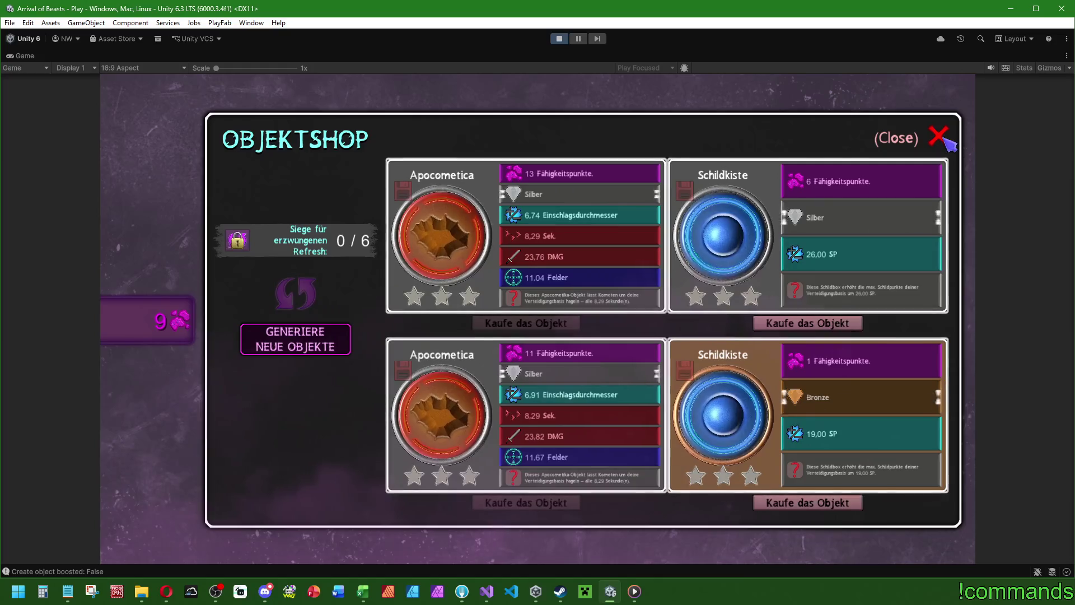
click(946, 140)
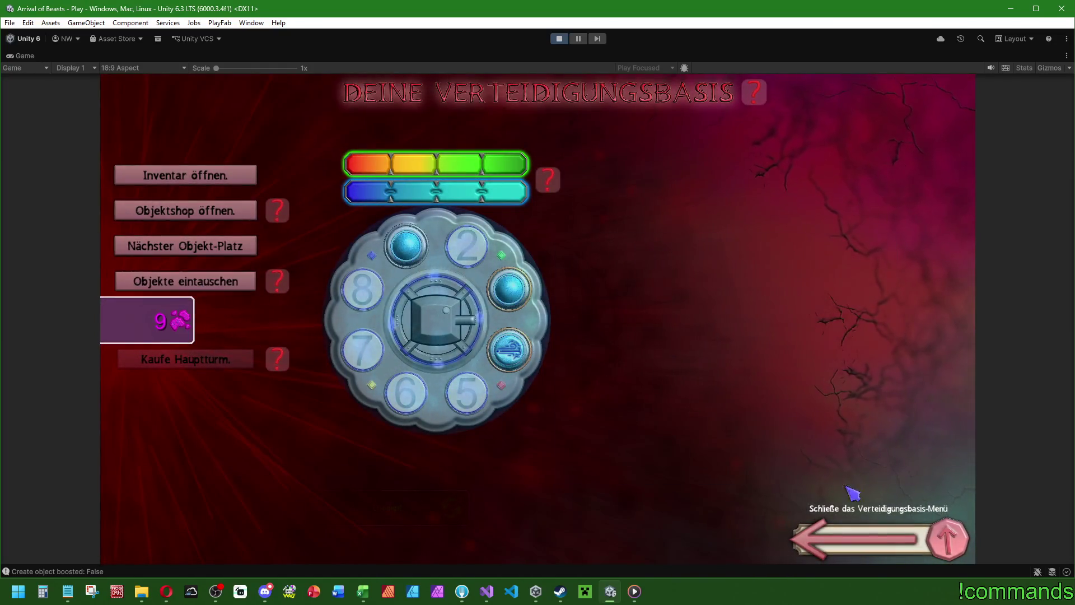
Step: Reopen the defense base menu and select GameControl under DontDestroyOnLoad in the full editor layout
click(857, 538)
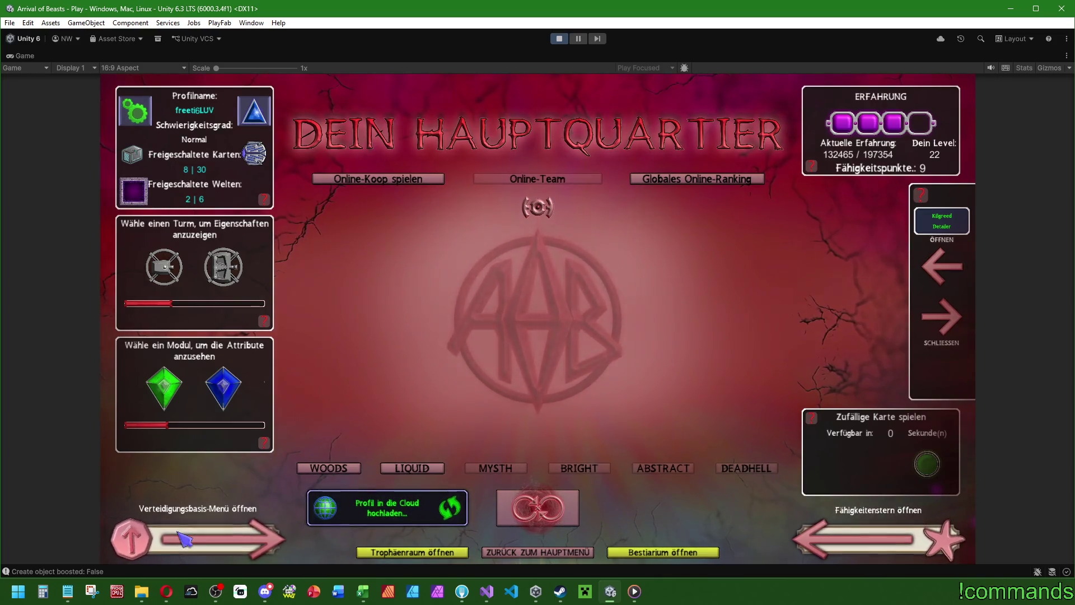
click(185, 539)
key(shift+space)
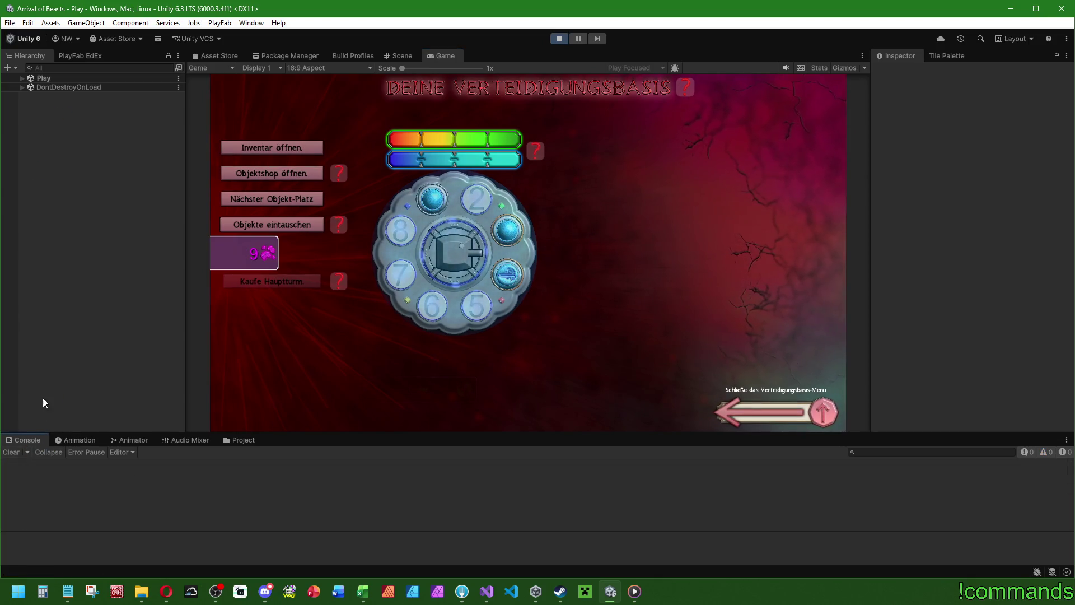
click(21, 87)
click(106, 114)
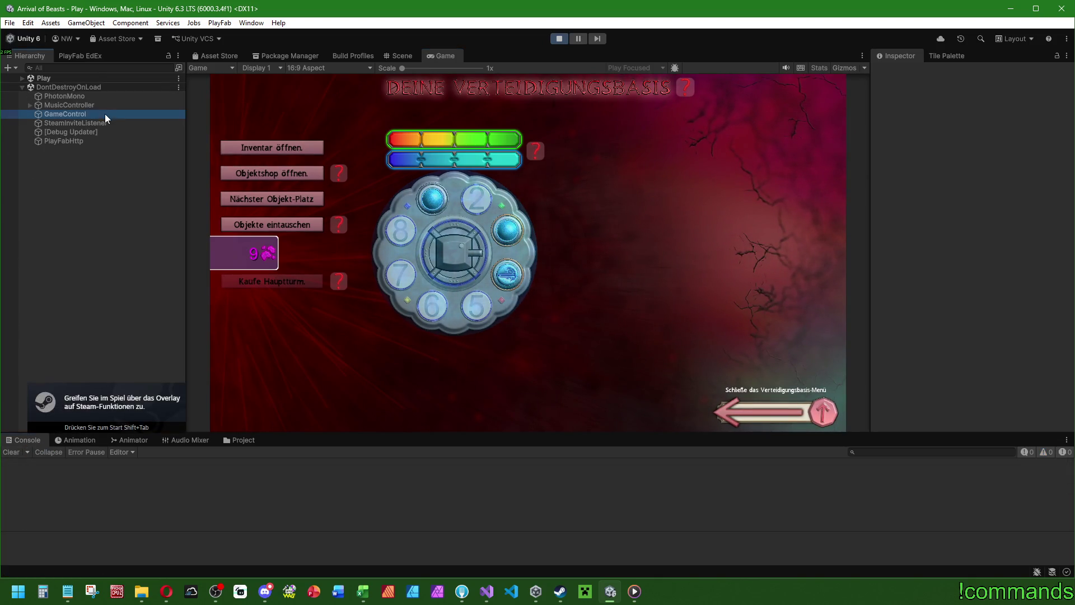
drag(1072, 86, 1072, 251)
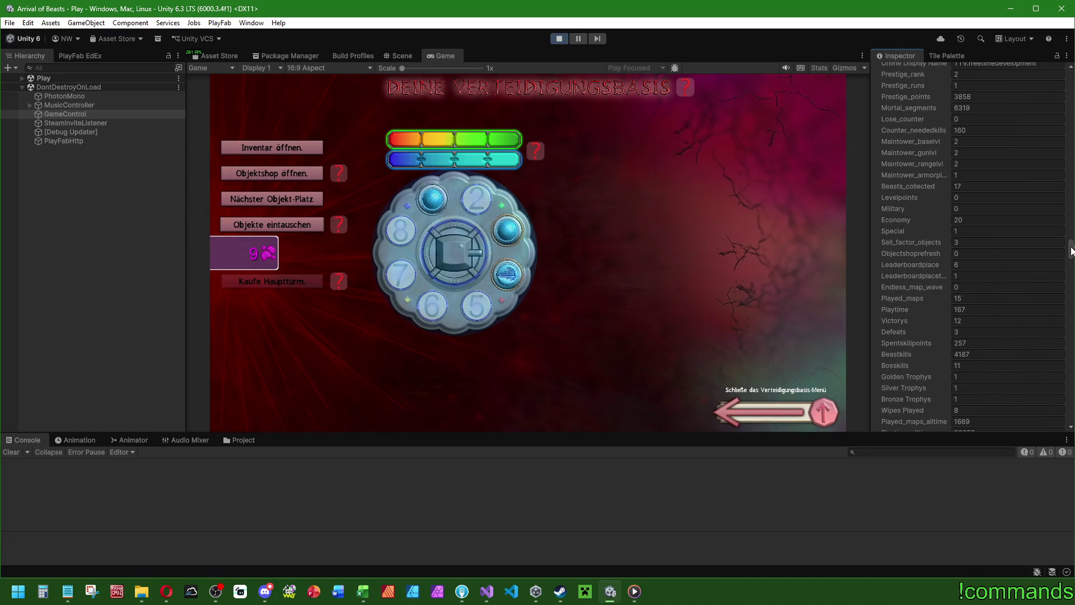
Step: Set GameControl's Objectshoprefresh to 6, then maximize the Game view and reopen the Objektshop
click(986, 253)
text(6)
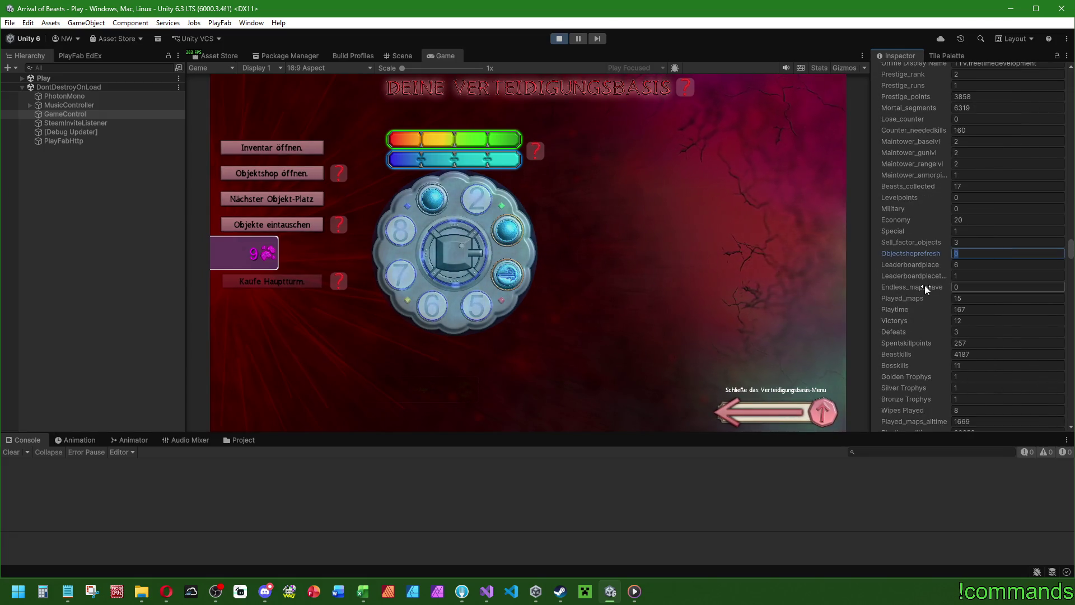
click(470, 271)
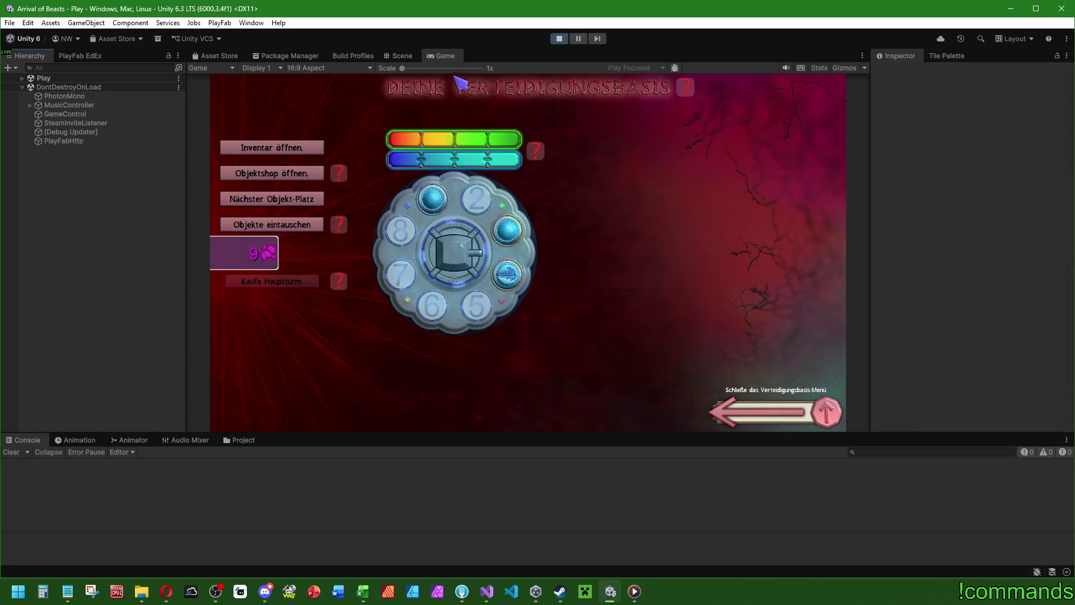
double_click(445, 56)
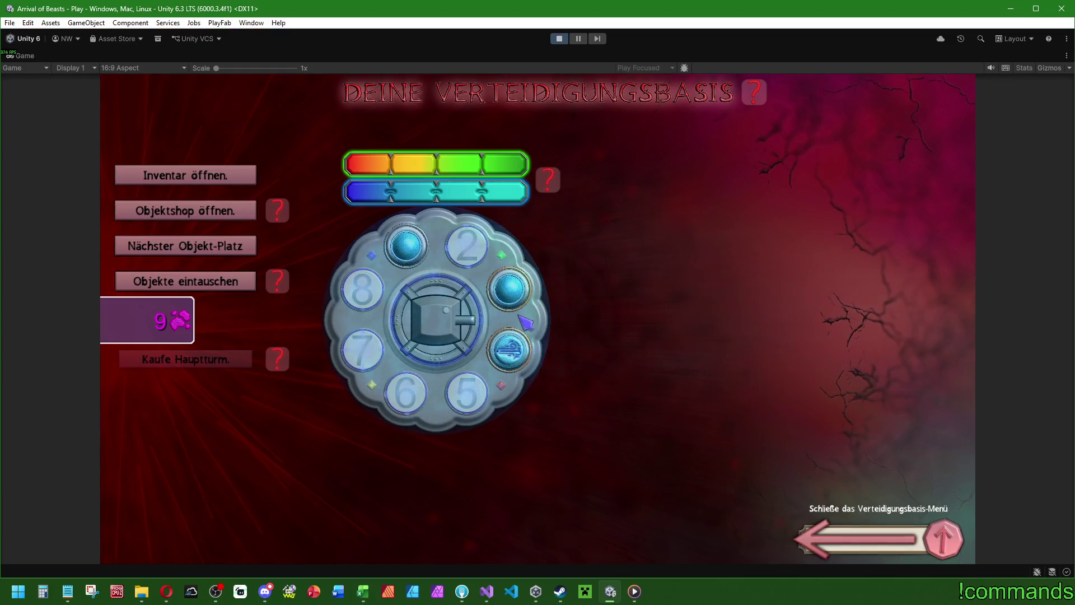
click(232, 214)
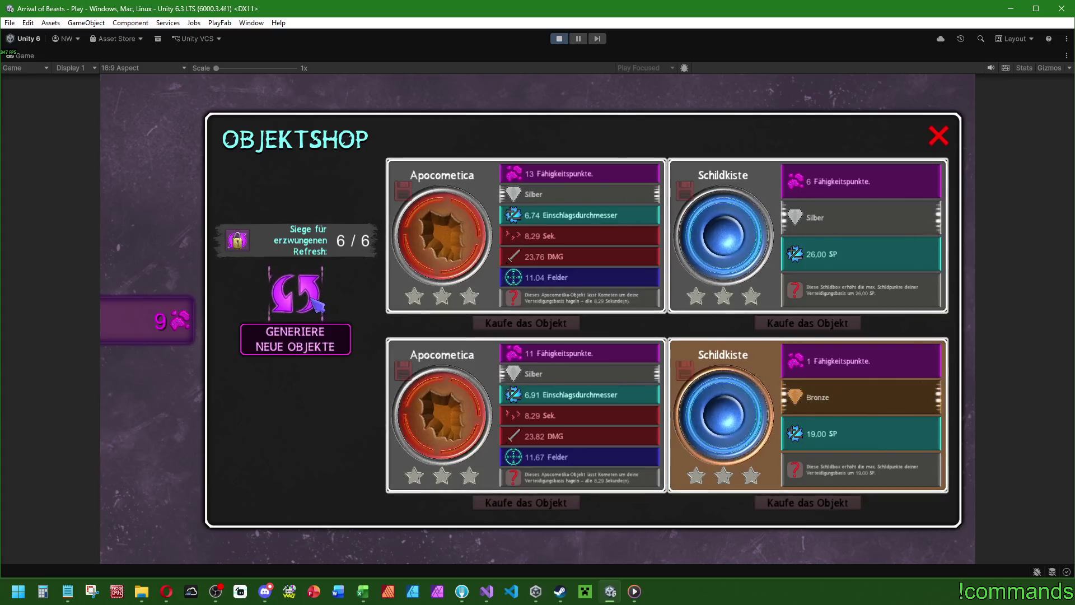
Step: Regenerate the shop to two Donnerwelle, a Windkraft and a Schildimpuls, then restore the editor layout
click(312, 298)
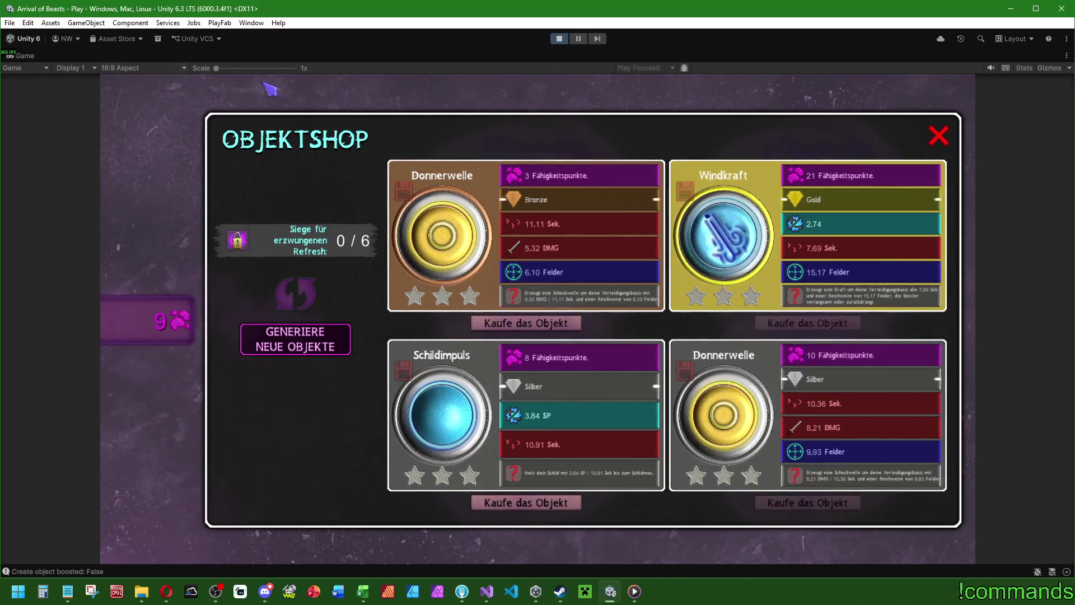
double_click(398, 56)
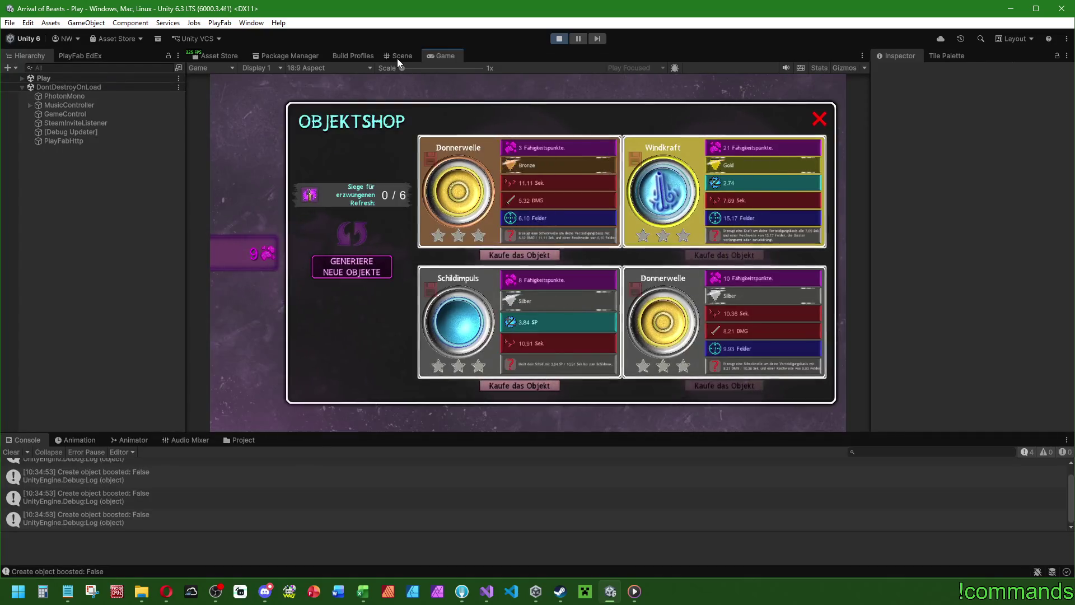
Step: Show the Scene view and expand the Play scene's Canvas menus in the Hierarchy before going to Visual Studio
click(398, 57)
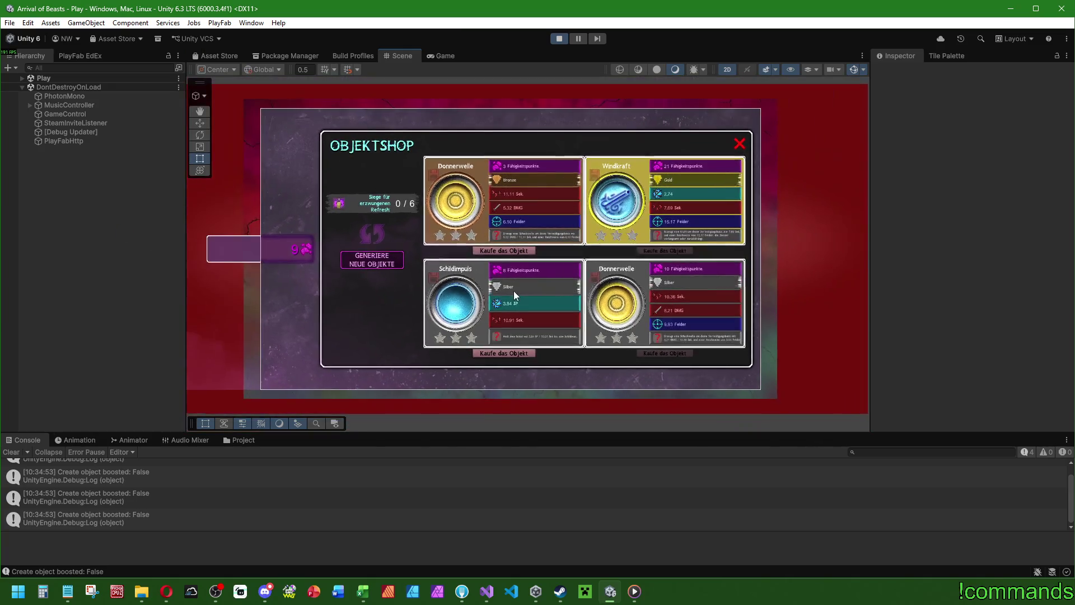
click(19, 79)
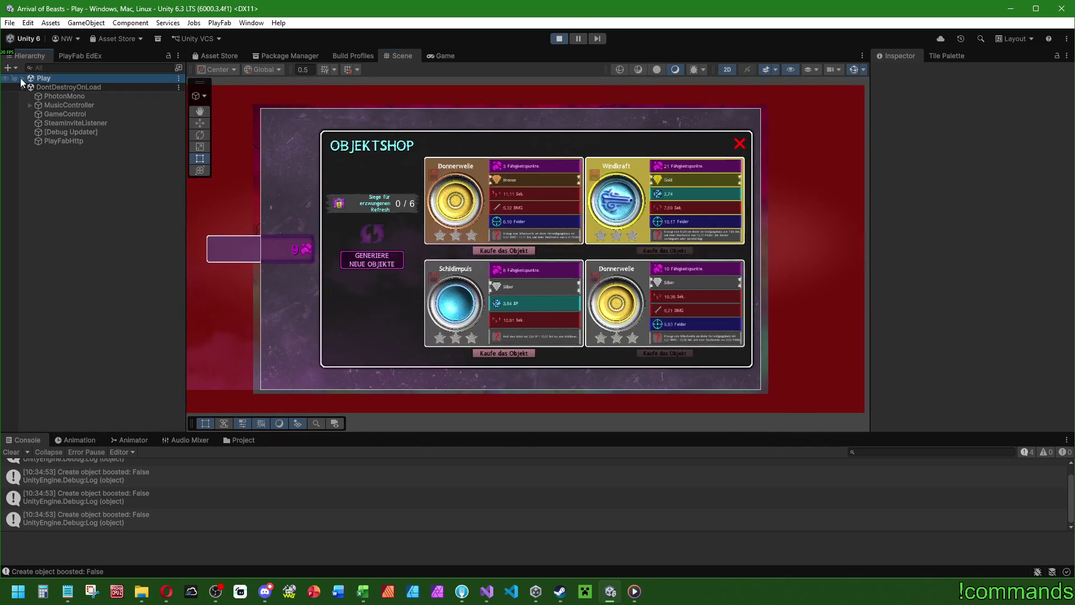
click(22, 78)
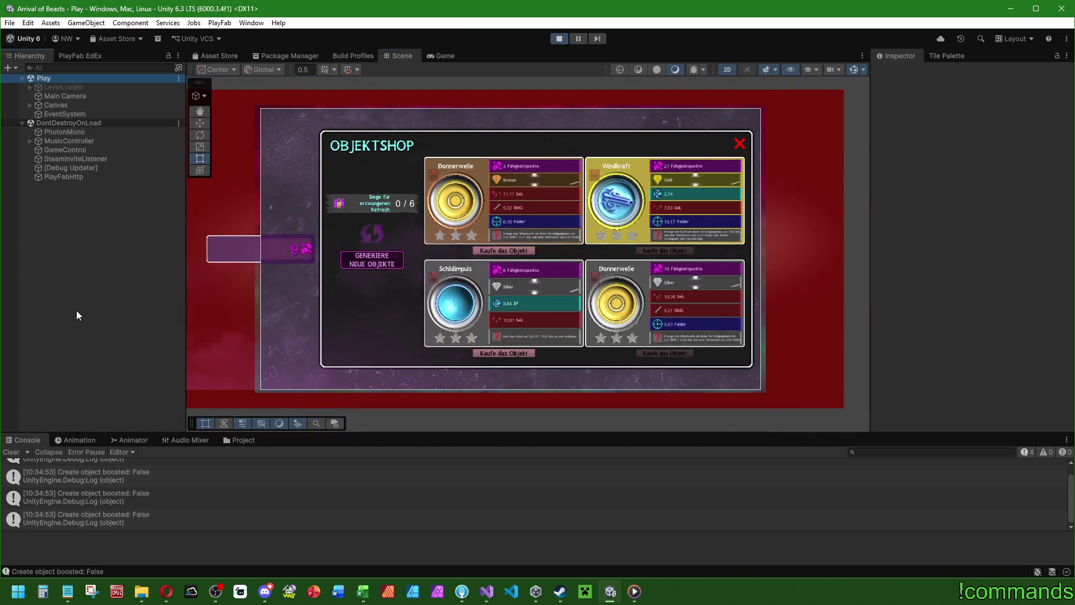
click(29, 105)
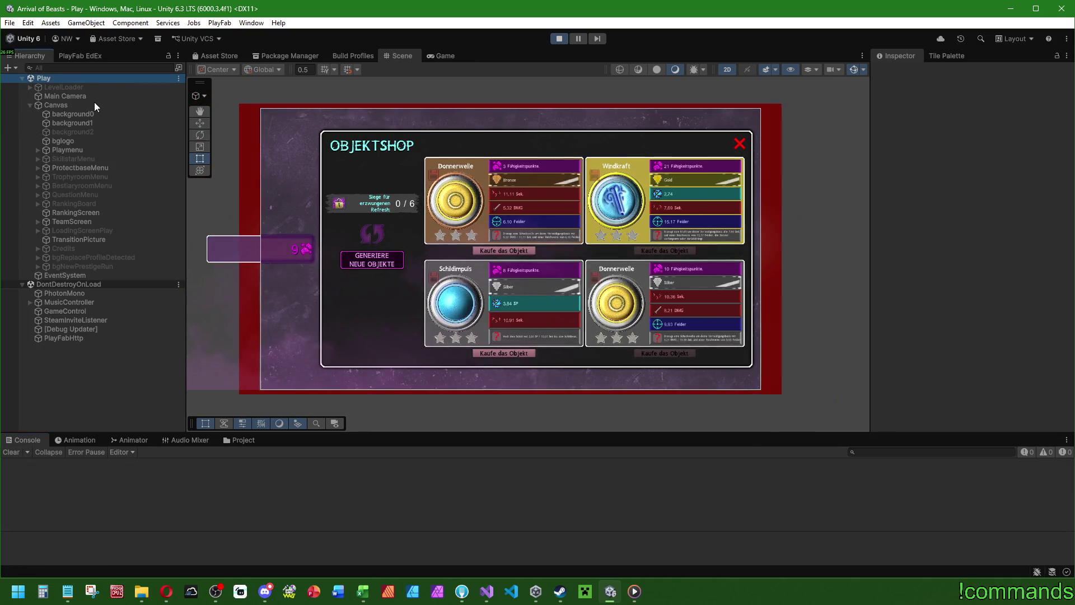
click(479, 592)
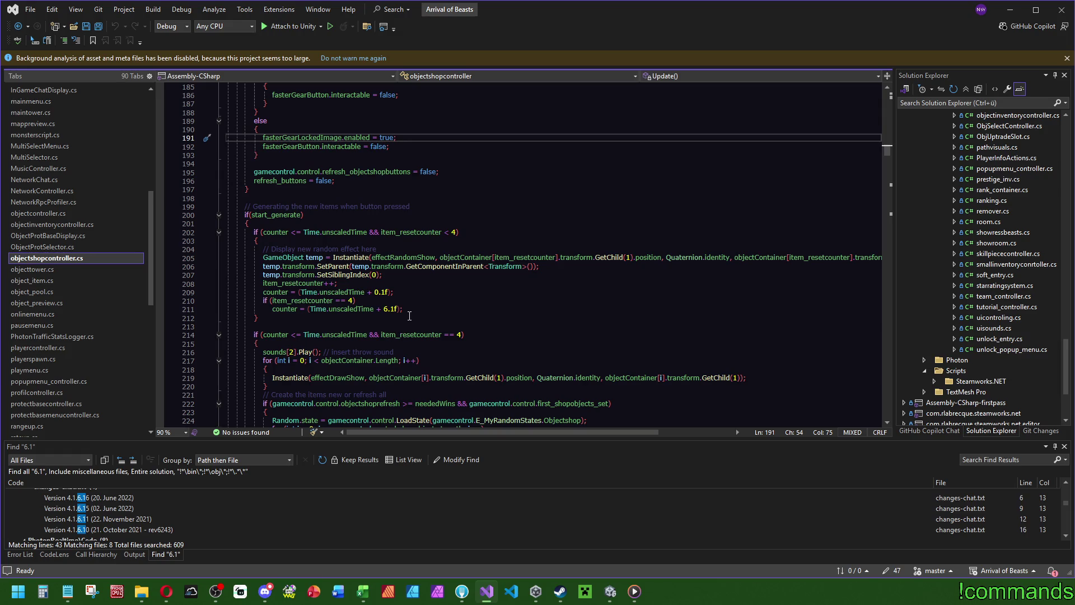
Step: Highlight the counter variable on line 211, scroll through the refresh code, and minimize Visual Studio
click(299, 311)
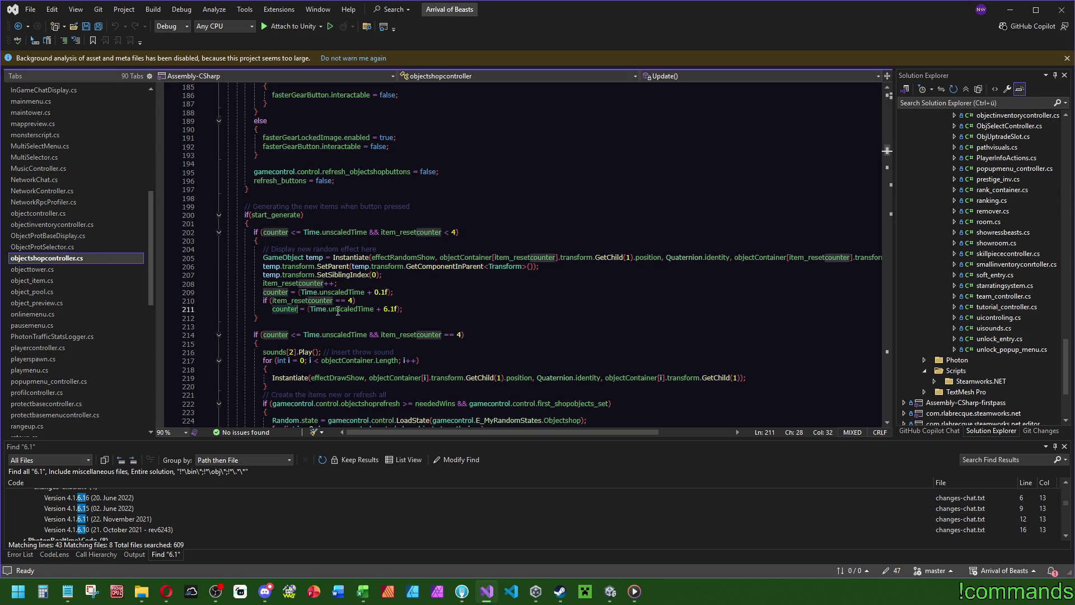
scroll(292, 306, down, 3)
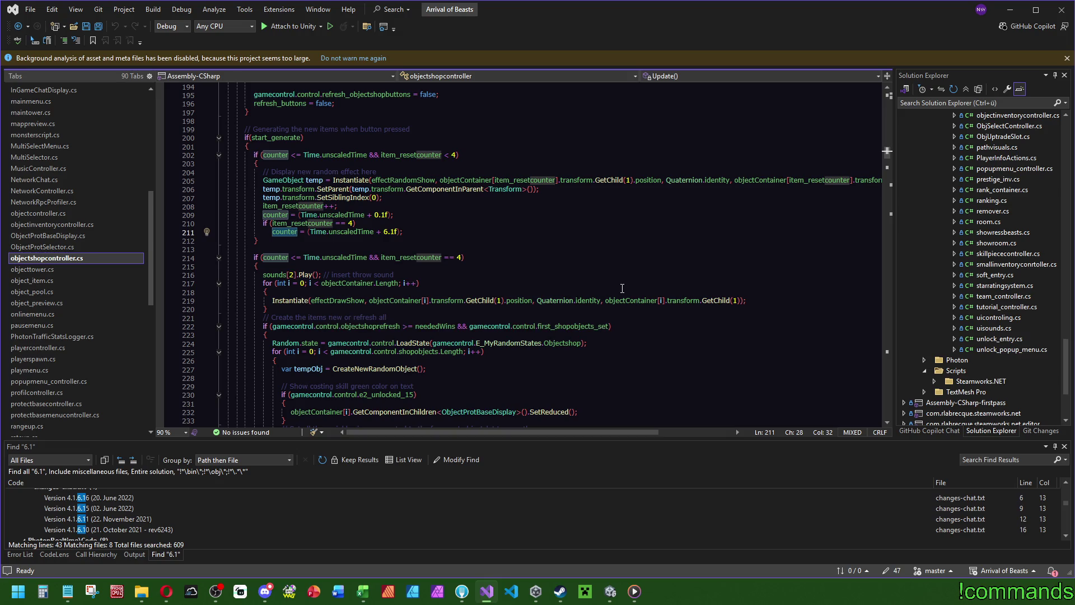
scroll(622, 288, down, 4)
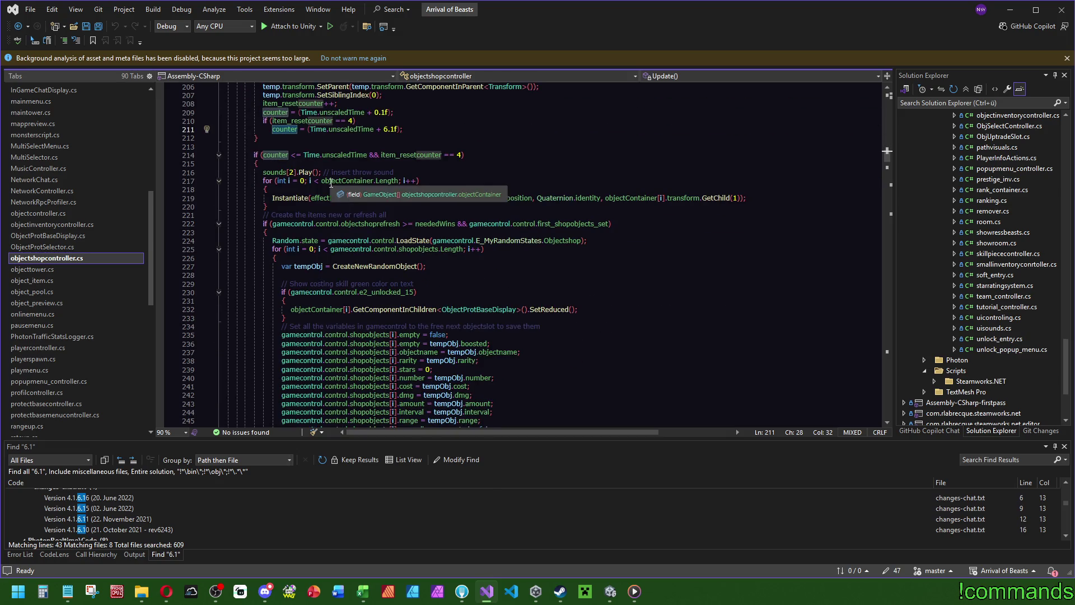
scroll(595, 249, down, 6)
scroll(614, 264, down, 20)
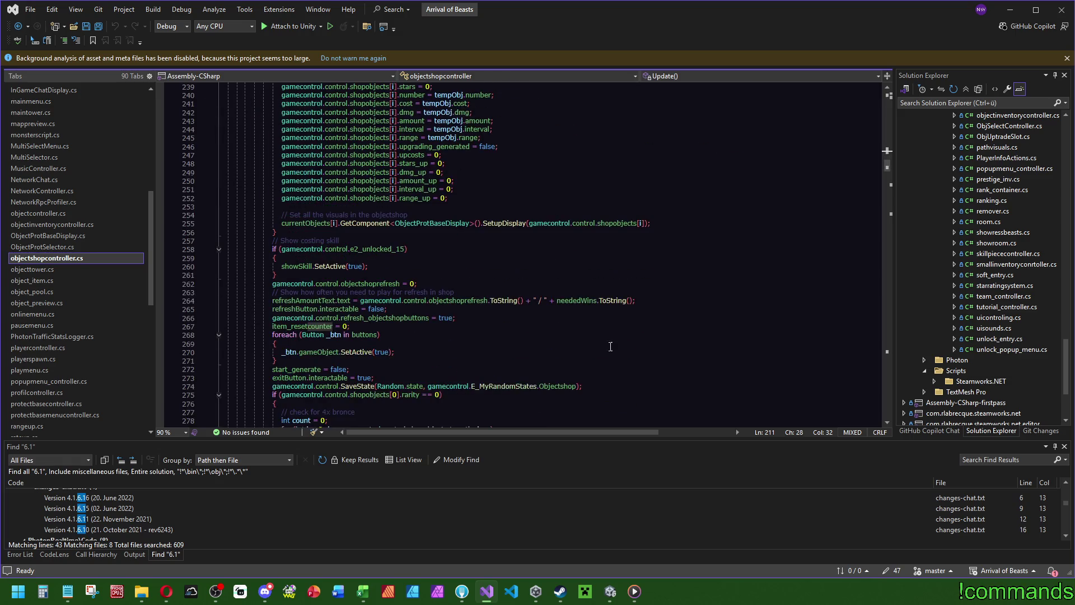
click(589, 270)
click(1010, 10)
scroll(582, 242, up, 4)
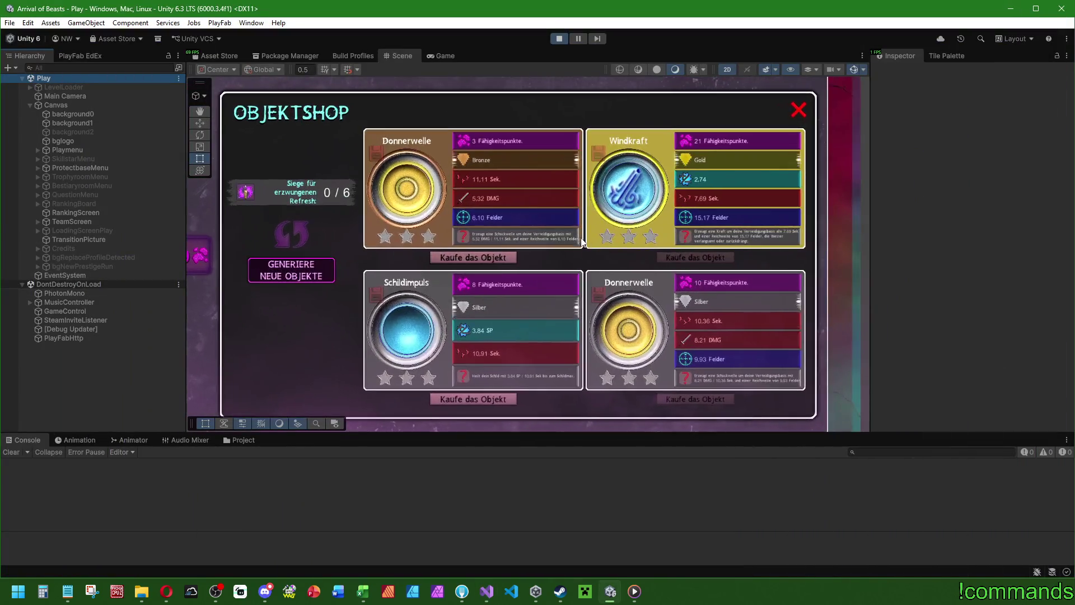
Step: Peek at Playmenu's children, then expand ProtectbaseMenu in the Hierarchy
click(37, 149)
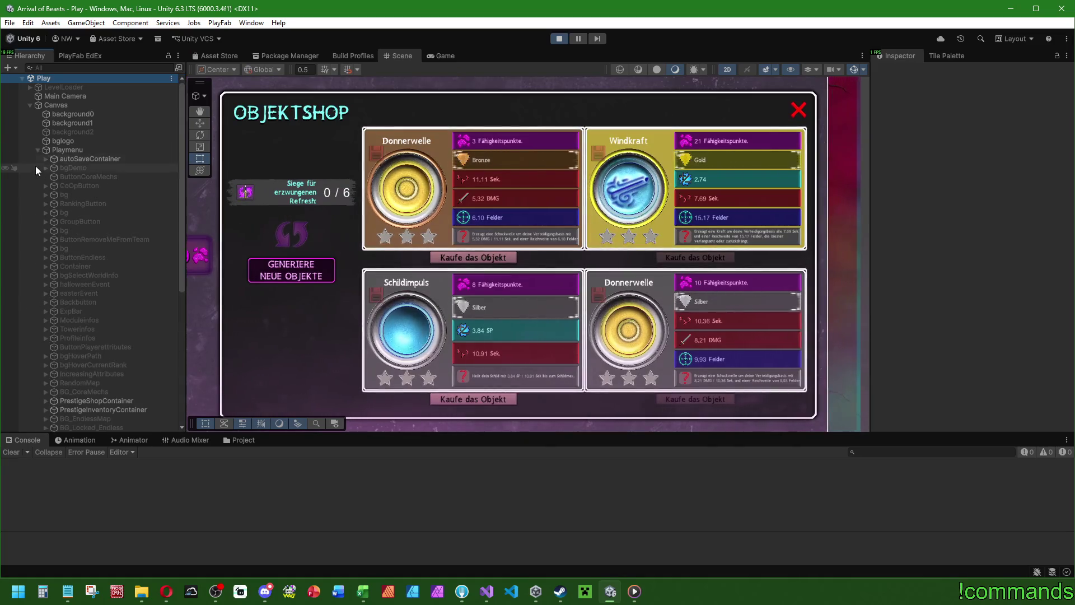
scroll(84, 224, down, 5)
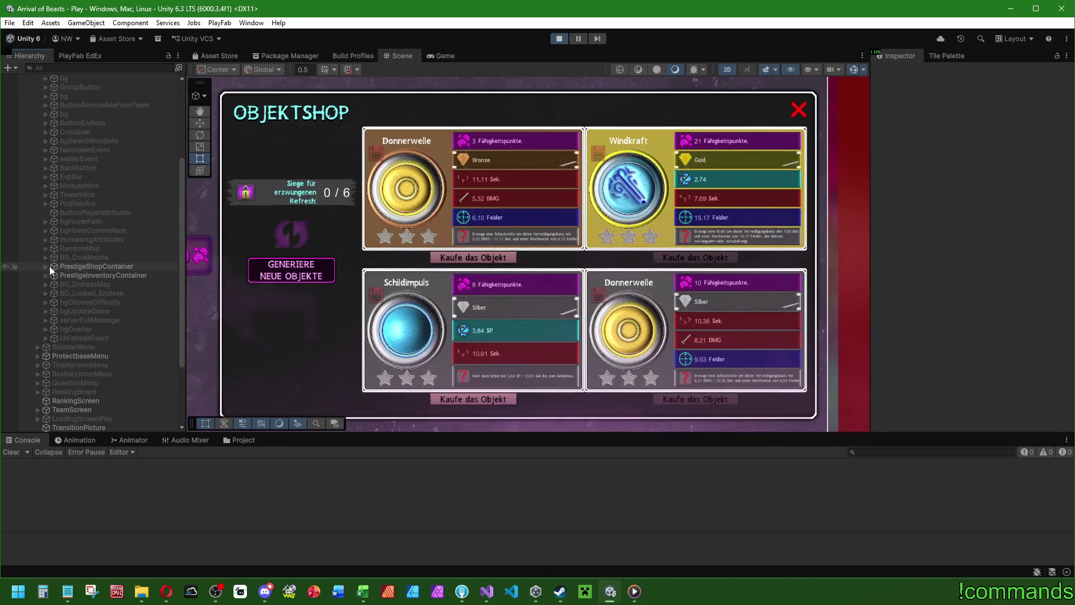
scroll(45, 250, up, 5)
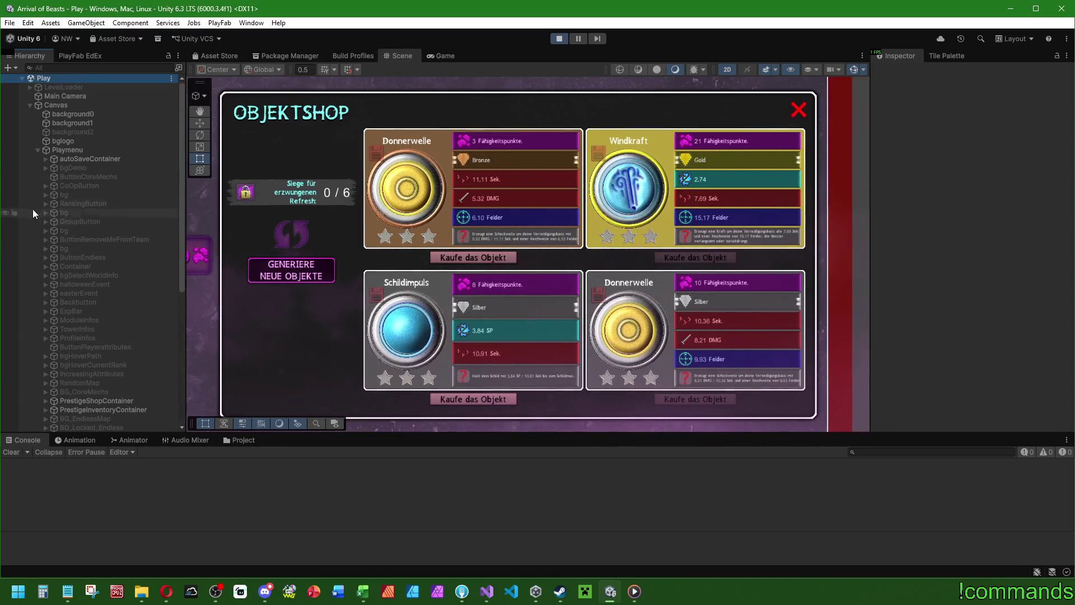
click(37, 150)
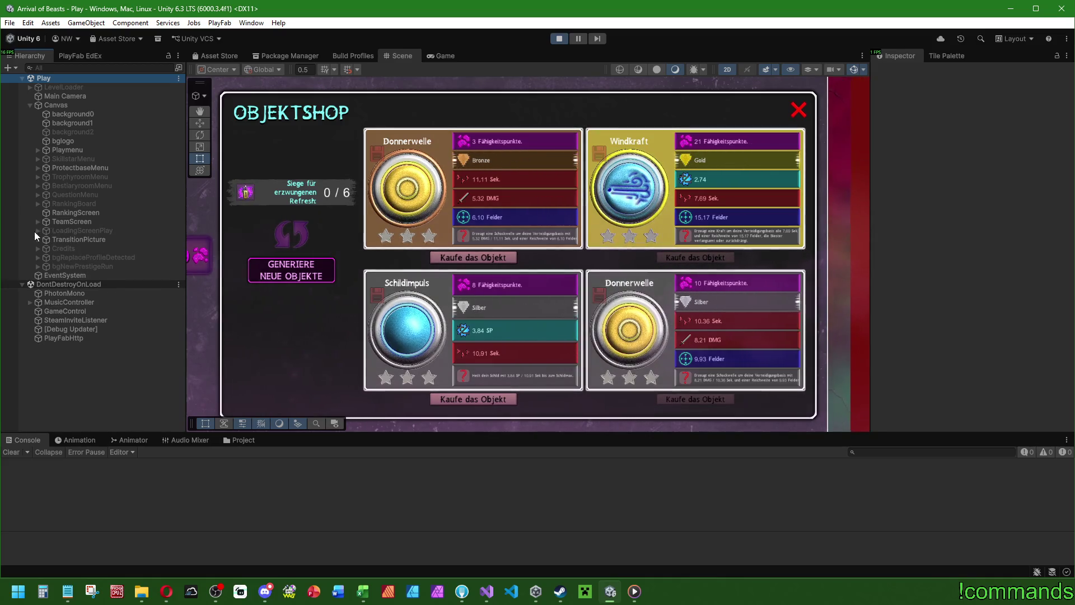
click(38, 168)
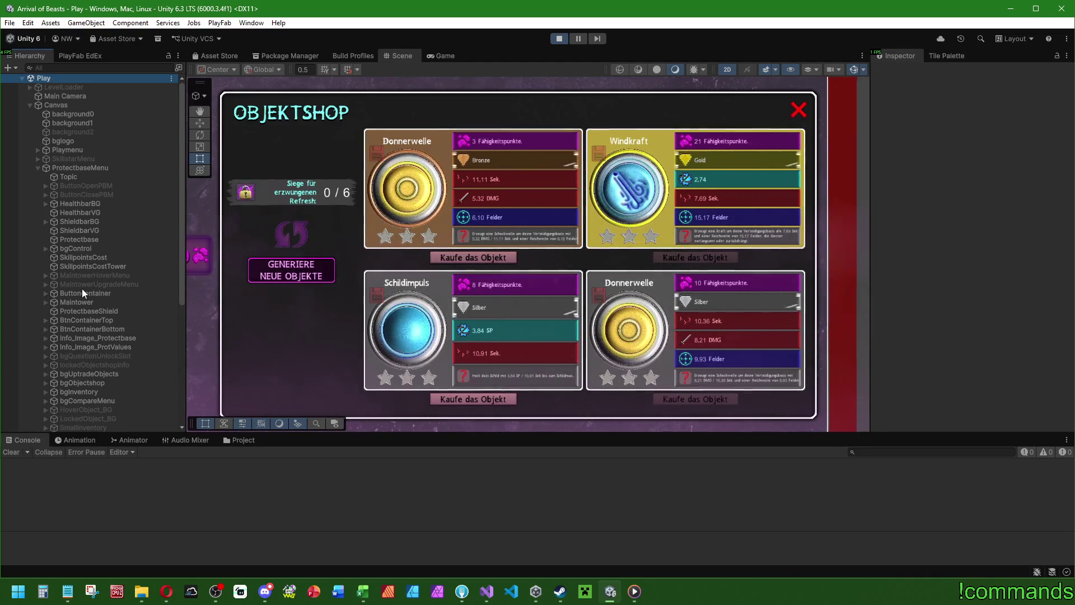
scroll(82, 290, down, 3)
Step: Expand bgObjectshop, Container and Objectshop down to the obj_0–obj_3 shop cards under bgObjectGroup
click(73, 314)
click(45, 315)
click(54, 325)
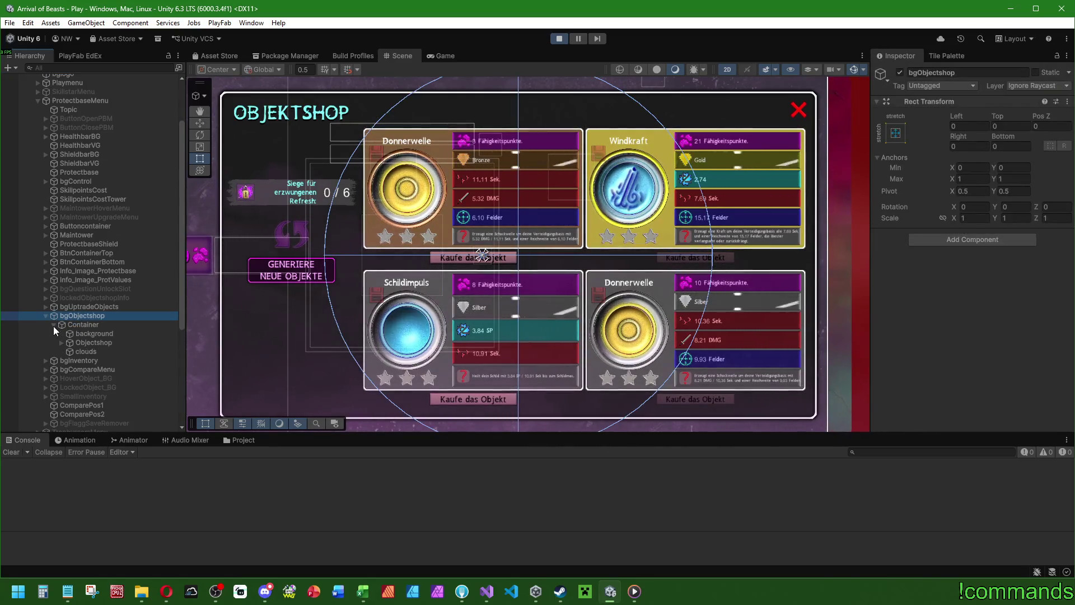
click(99, 342)
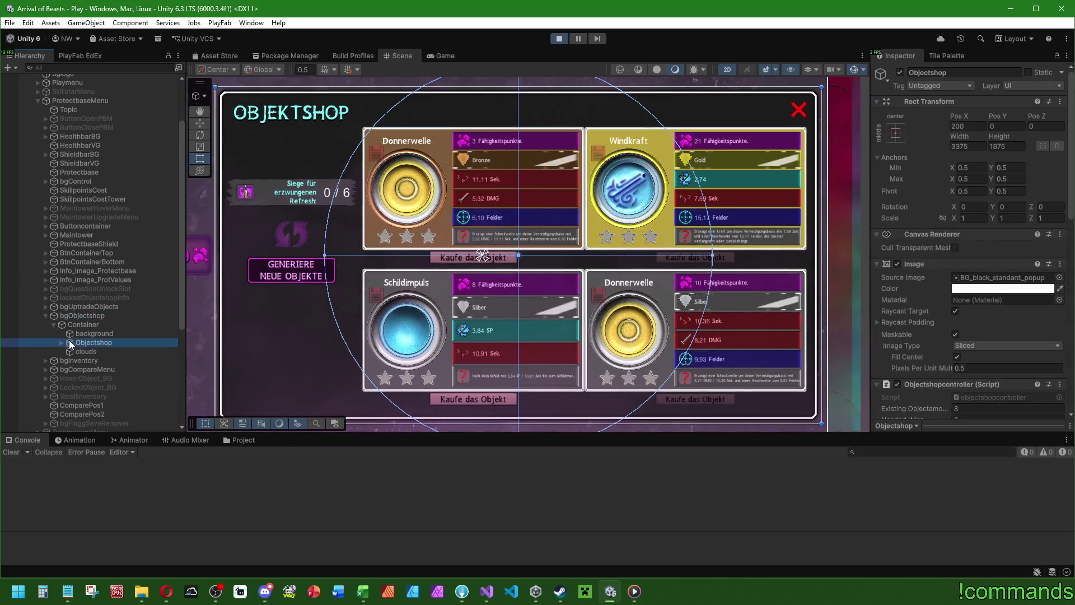
click(62, 342)
scroll(105, 344, down, 3)
click(98, 268)
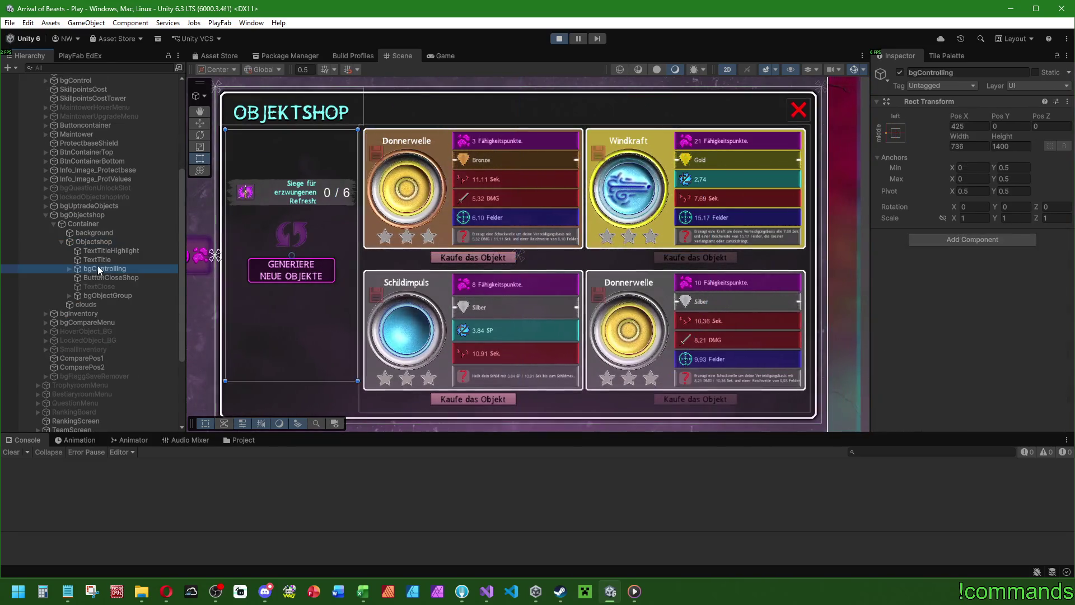
click(70, 269)
click(69, 269)
click(68, 296)
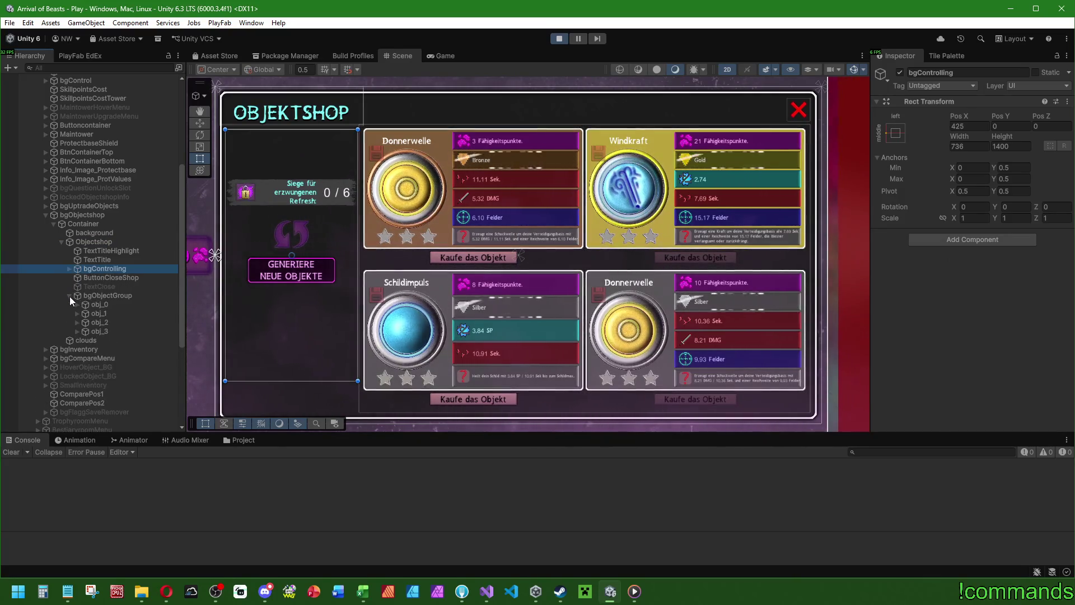
click(69, 295)
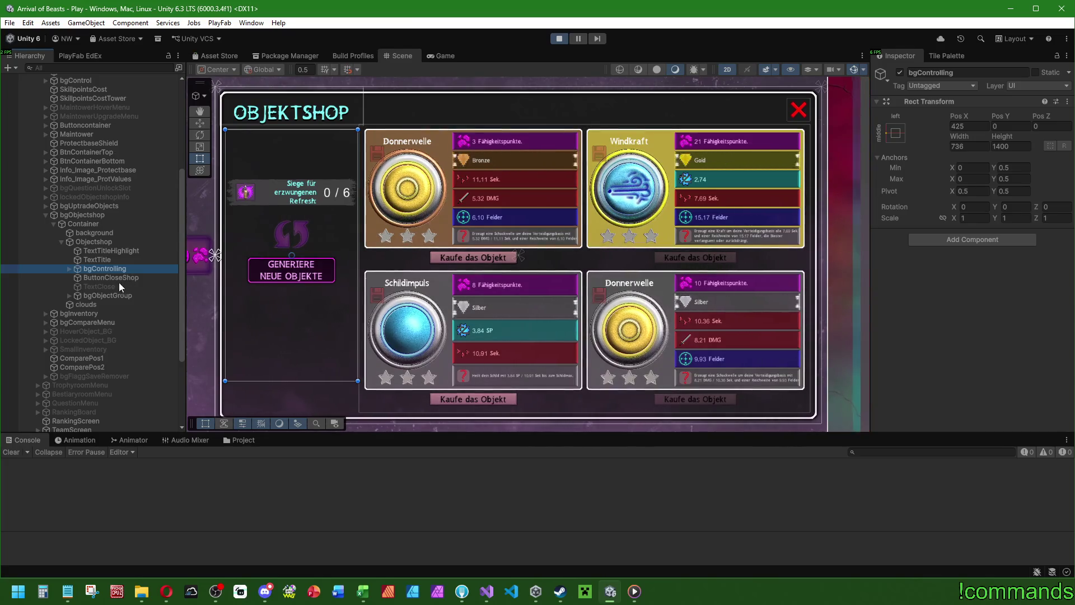
Step: Inspect obj_0's ButtonBuy_0 purchase button, then bring up Objectshop's add-child context menu
click(69, 295)
click(77, 304)
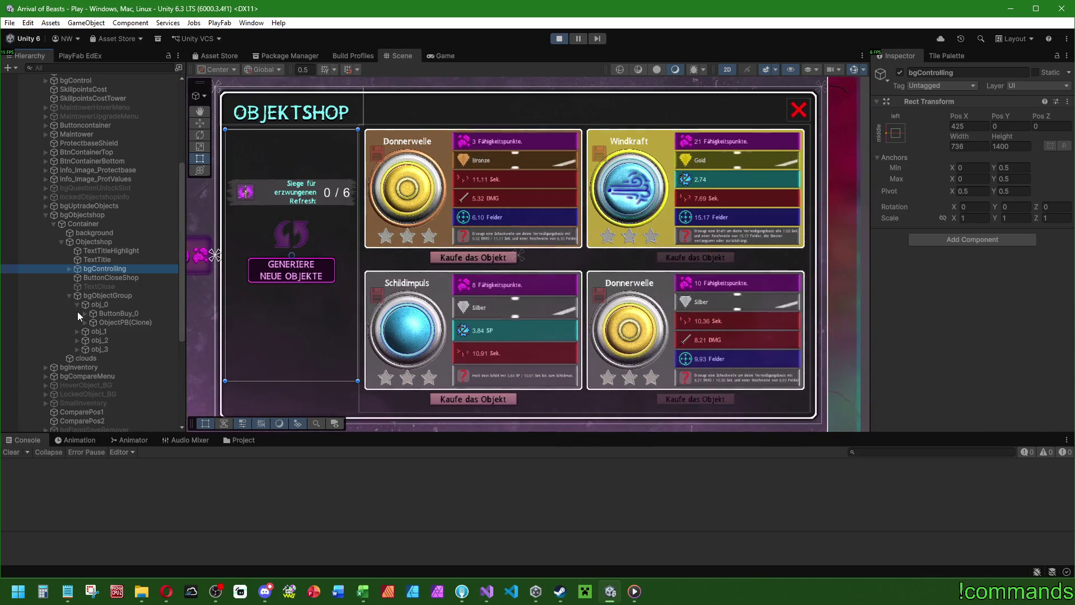
click(113, 312)
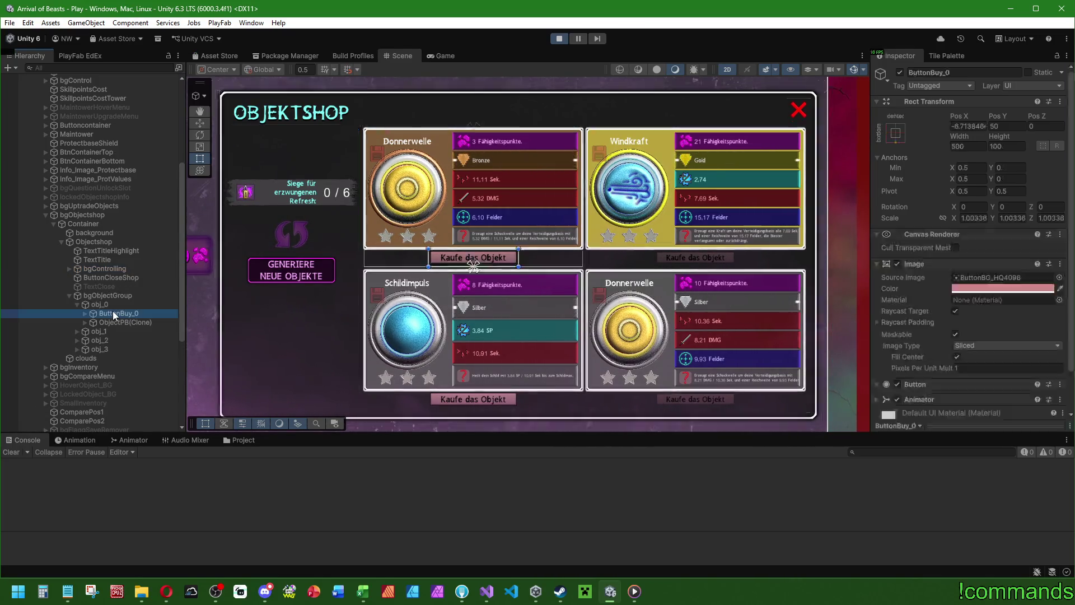
click(69, 295)
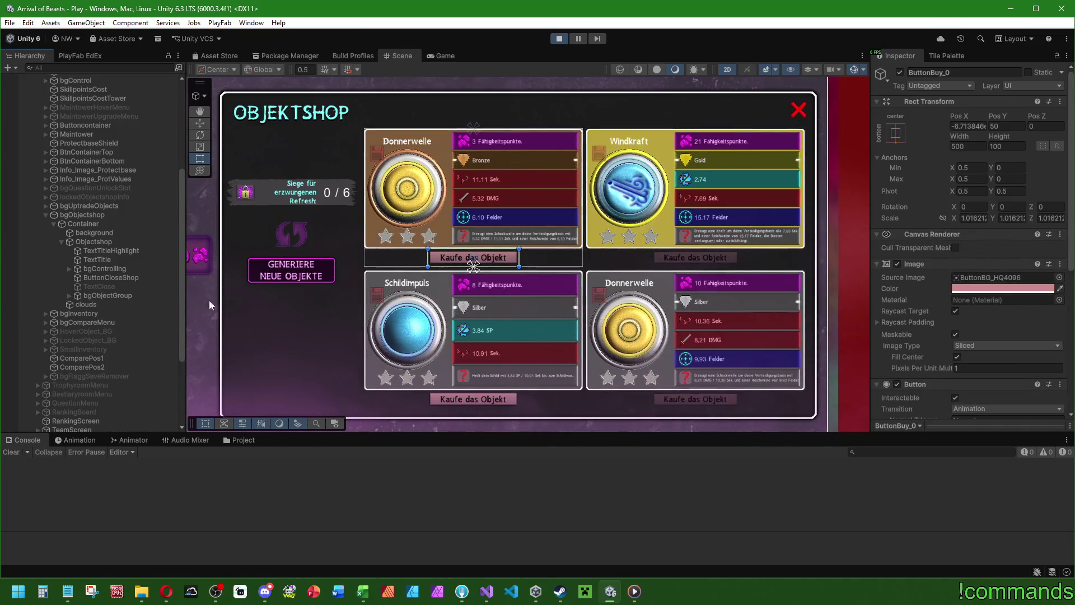
right_click(96, 244)
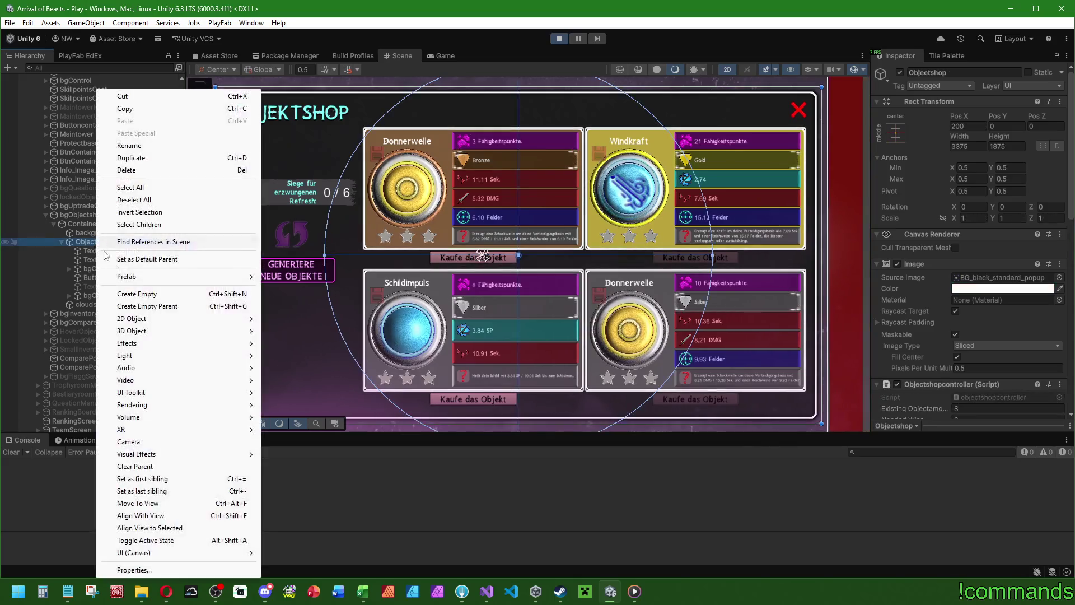
Step: Add a UI Image under Objectshop, delete it again, and stop play mode
mouse_move(160, 553)
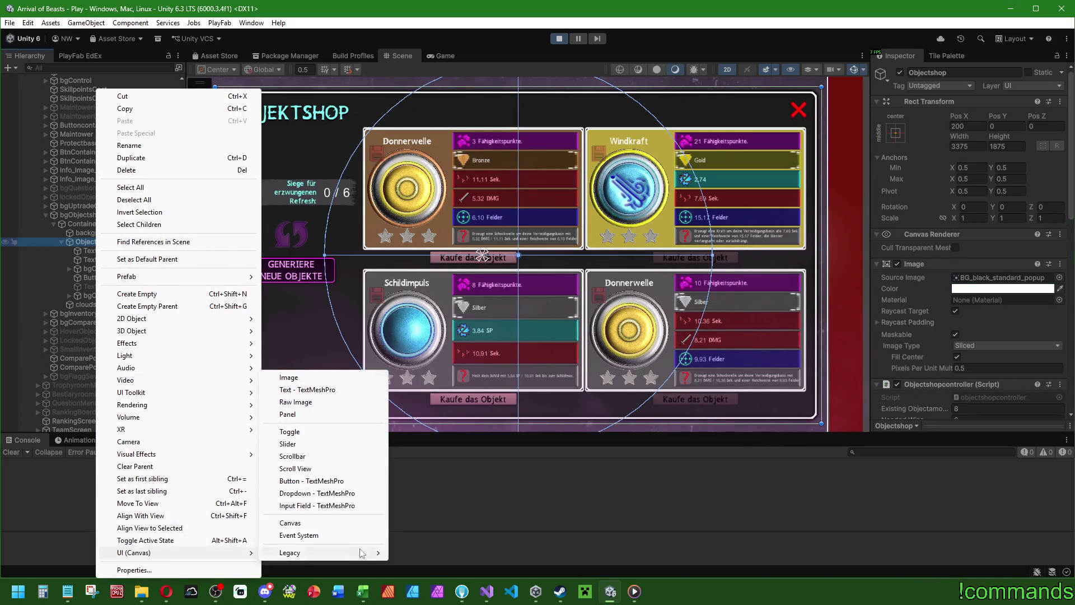
click(302, 378)
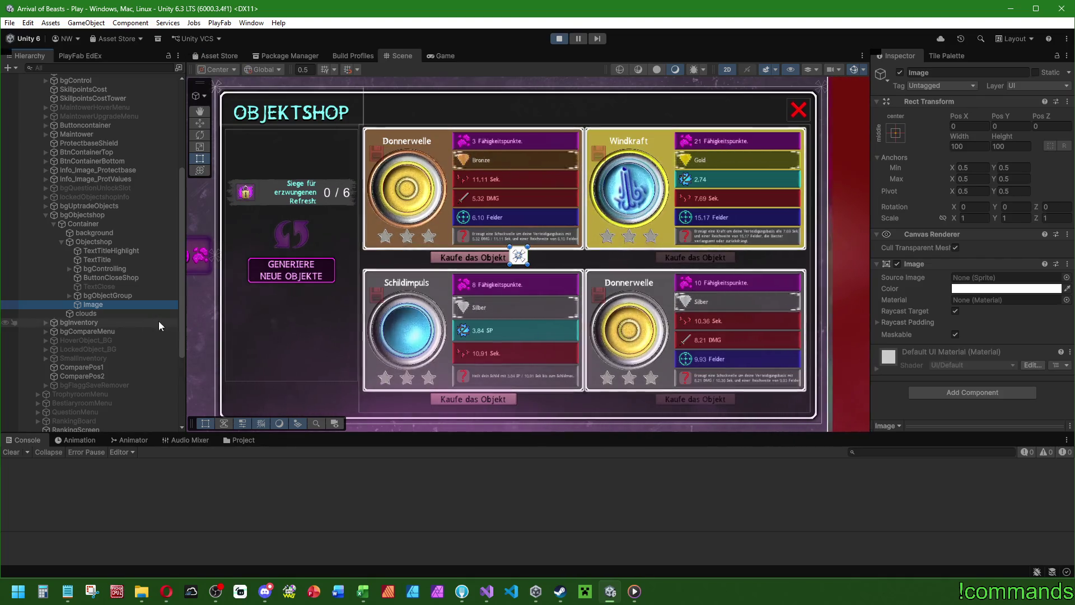
key(Delete)
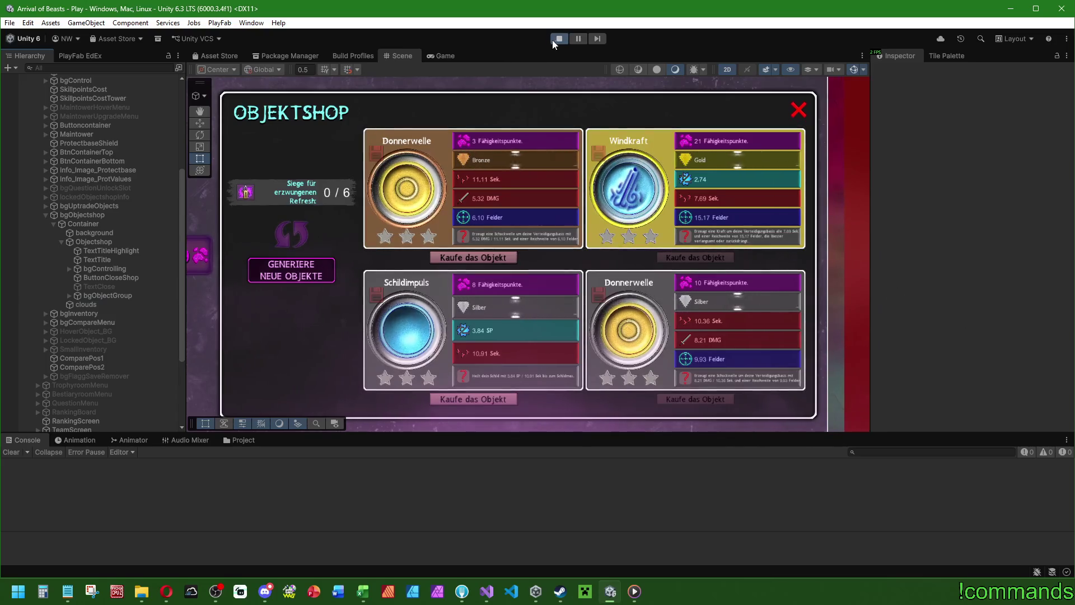
click(555, 41)
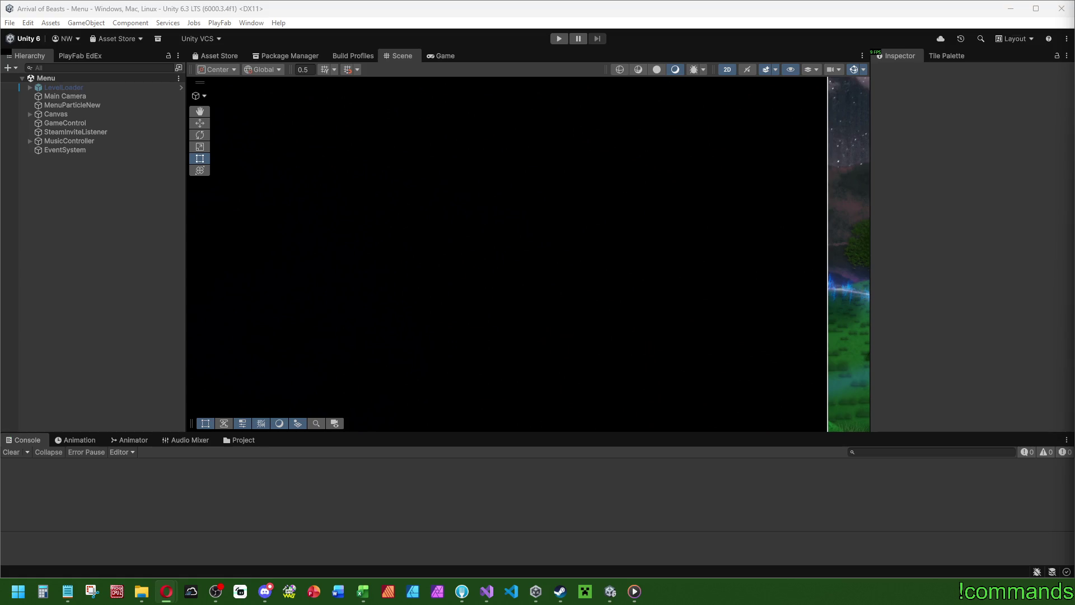
Step: Focus Unity on the Menu scene's Loading screen, then Alt+Tab to the Twitch page in Opera
click(446, 308)
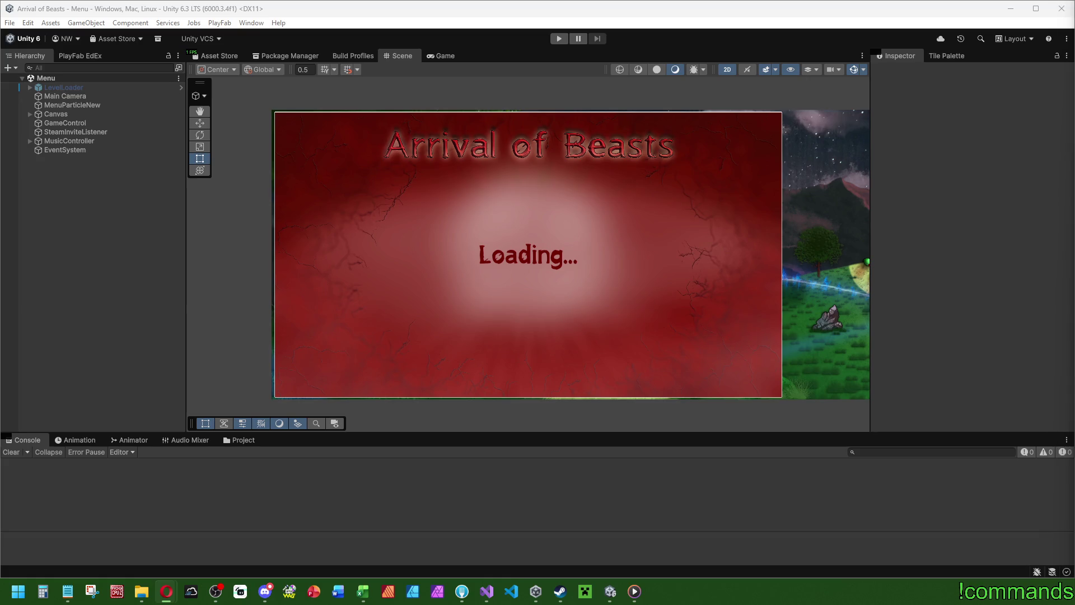
key(alt+Tab)
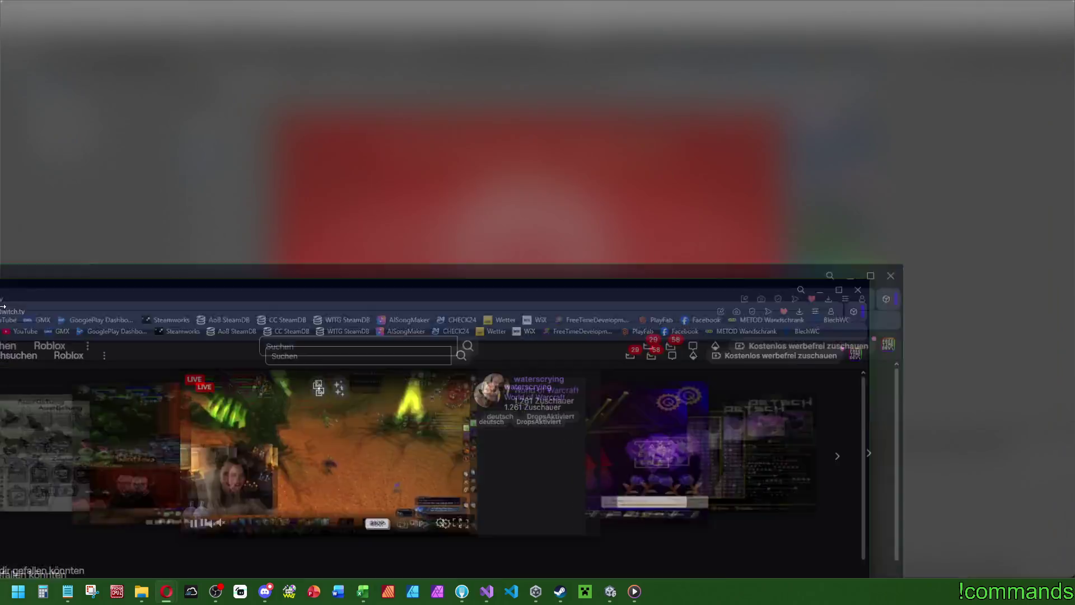
Step: Go to your own Twitch channel's home page and open the Capri Sun Tutorial clip
click(1060, 82)
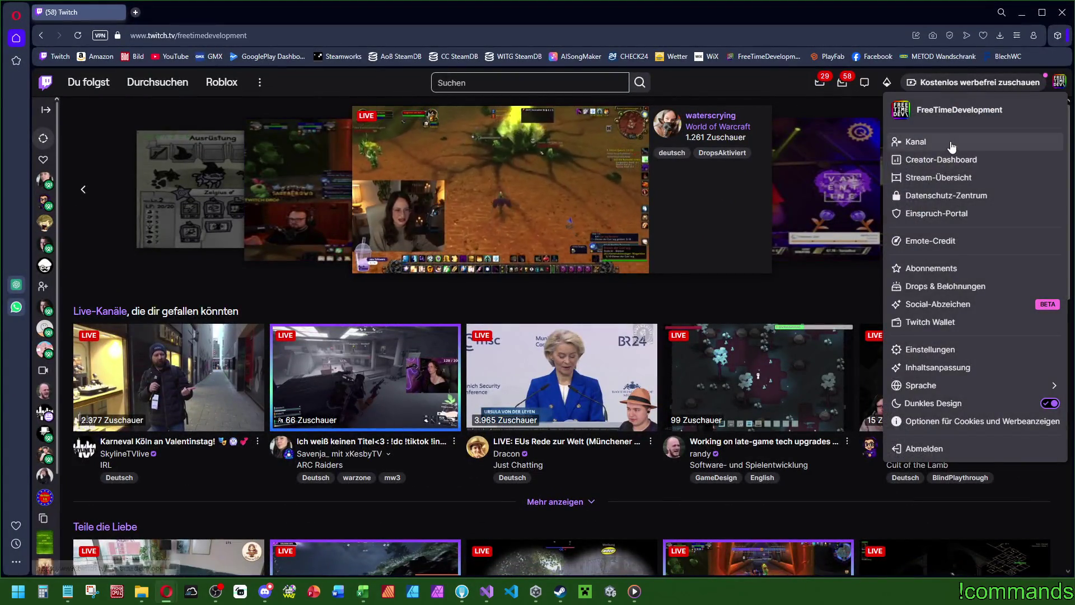
click(925, 140)
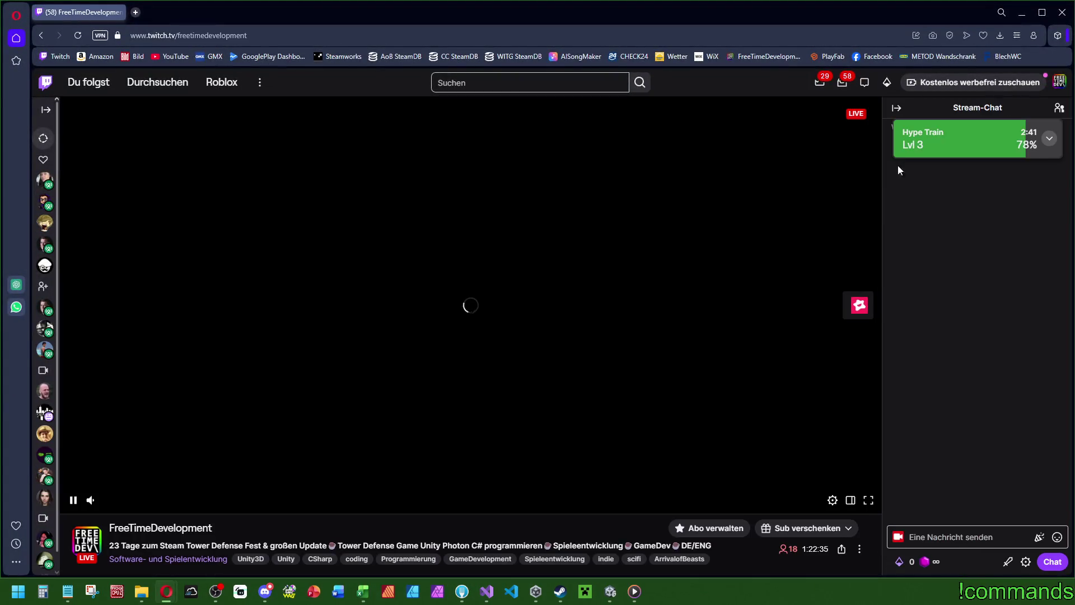
scroll(256, 442, down, 8)
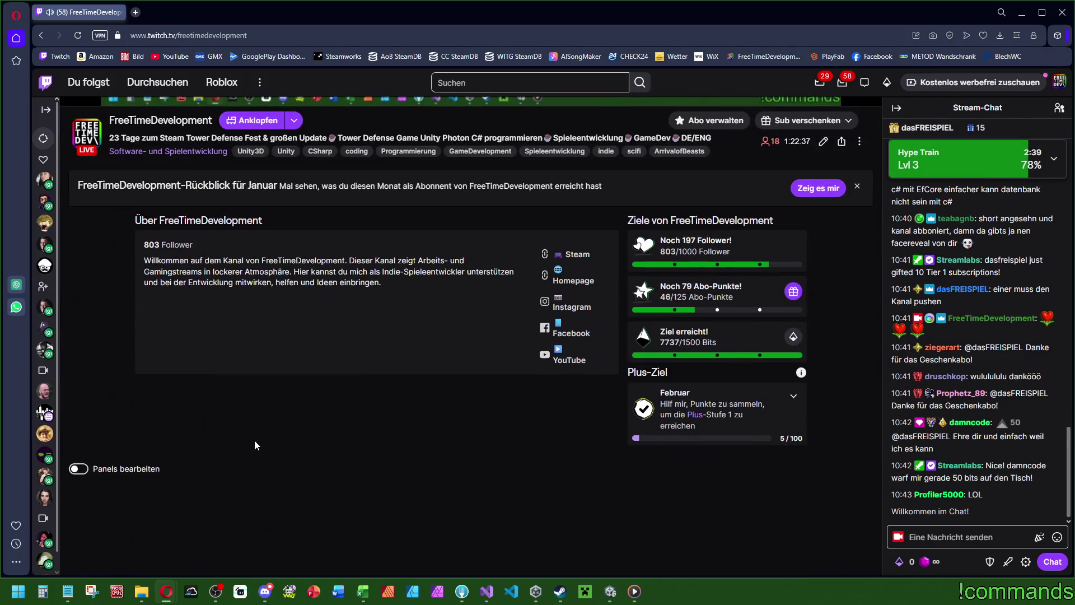
scroll(263, 351, up, 2)
scroll(263, 351, up, 4)
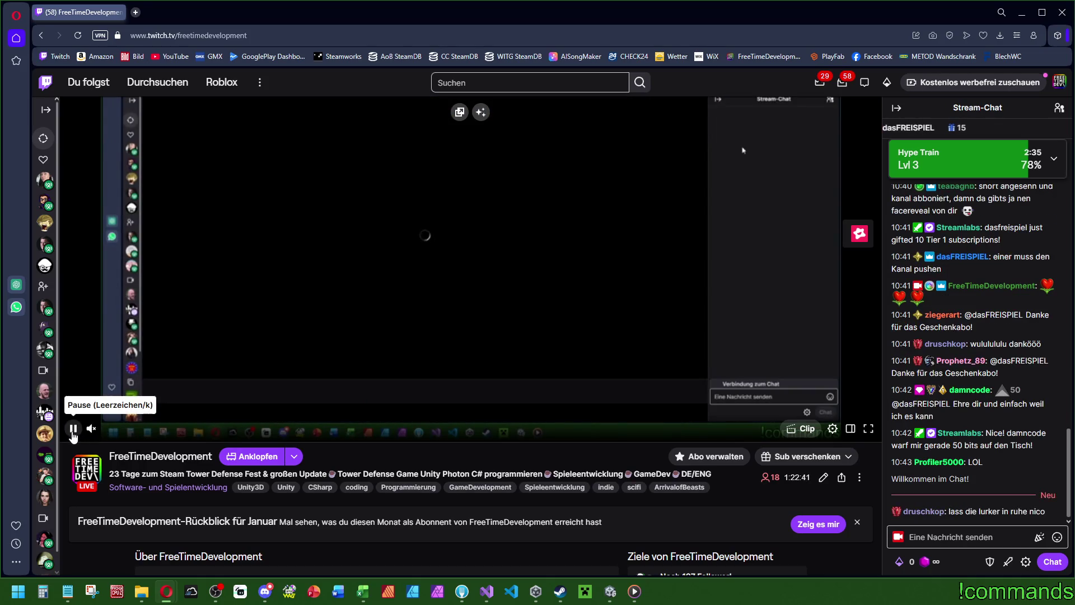
scroll(254, 469, down, 8)
scroll(255, 469, up, 8)
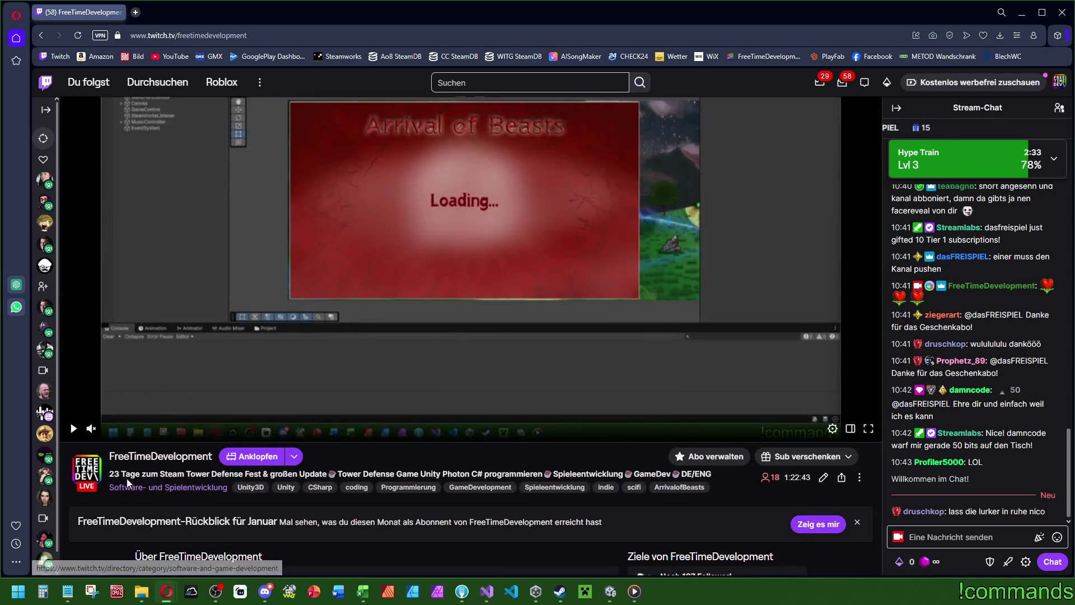
click(134, 457)
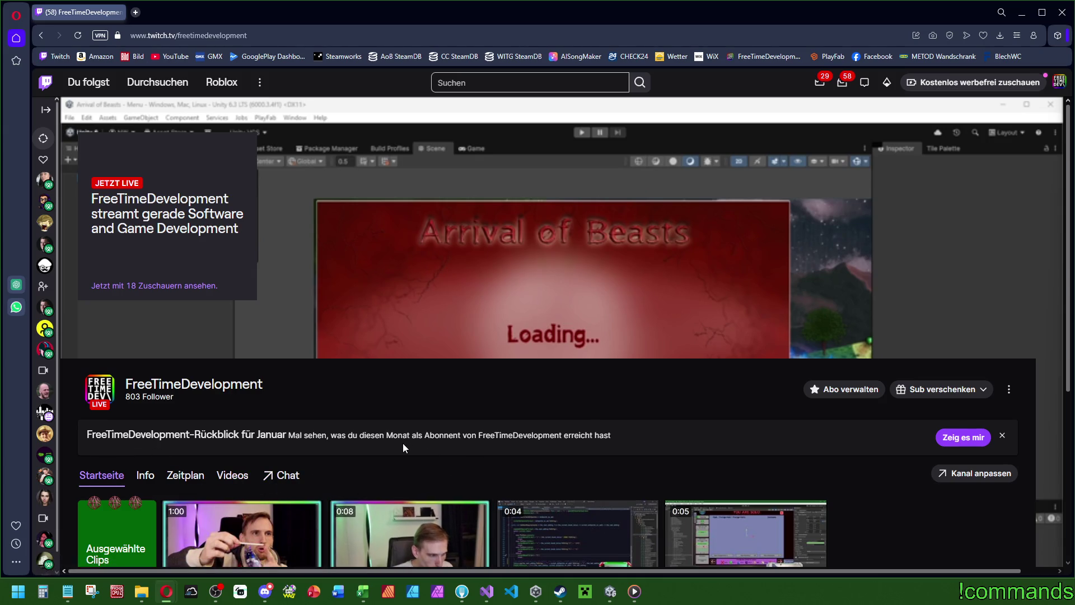
scroll(329, 481, down, 4)
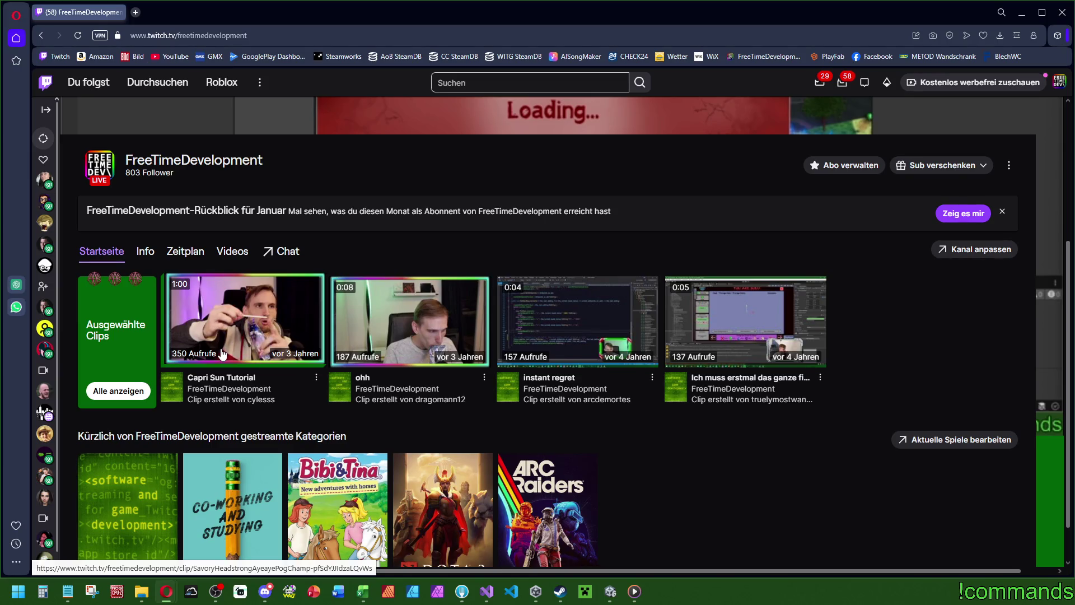
click(203, 385)
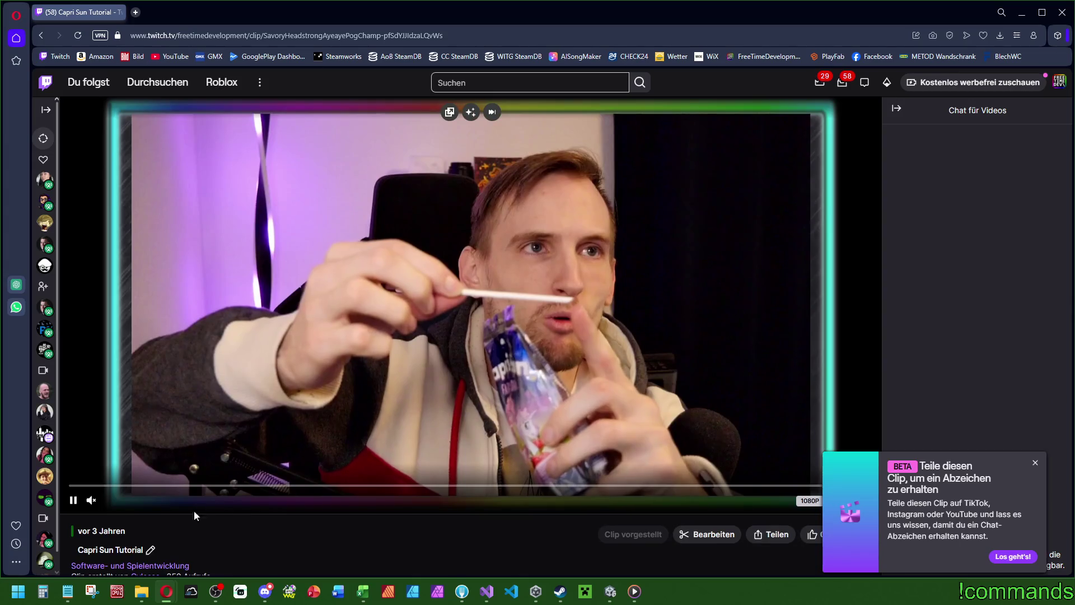
Step: Unmute the clip, set its playback speed back to 1x (Normal), and resume playing
click(147, 500)
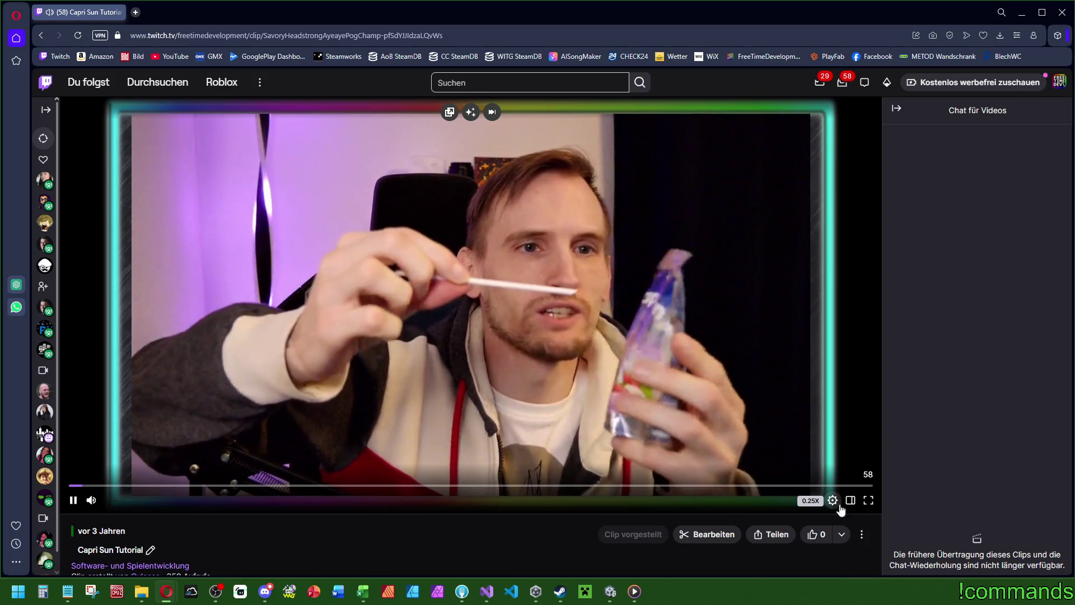
key(space)
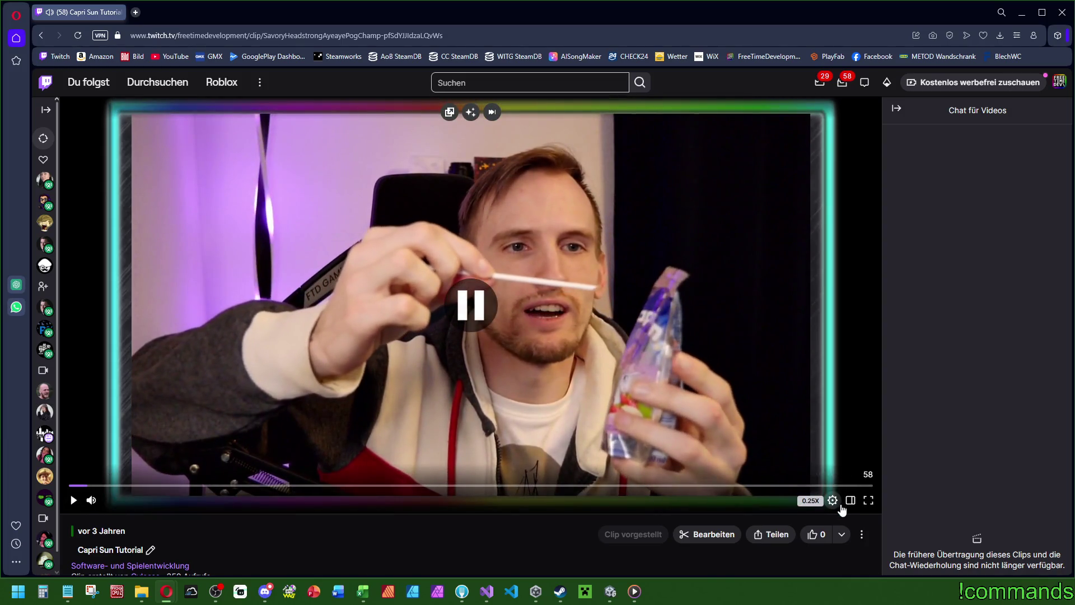
click(833, 500)
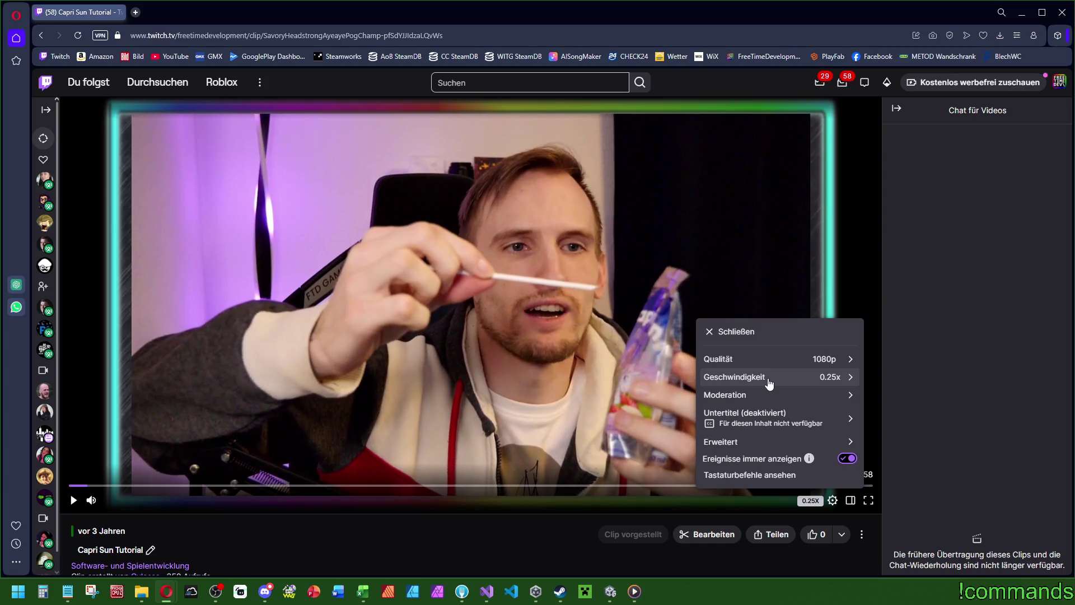
click(769, 384)
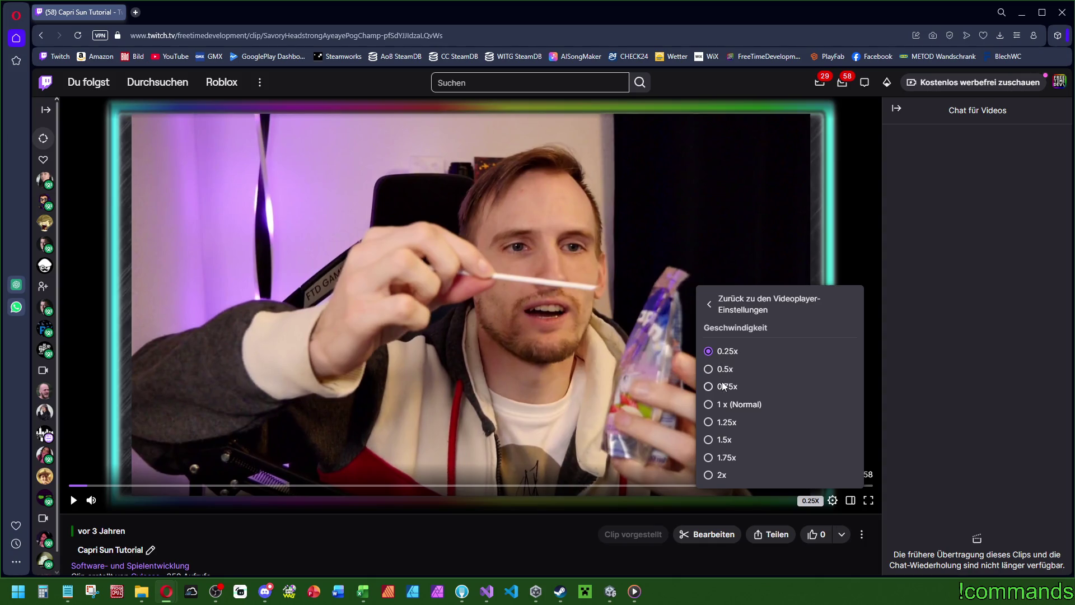
click(729, 406)
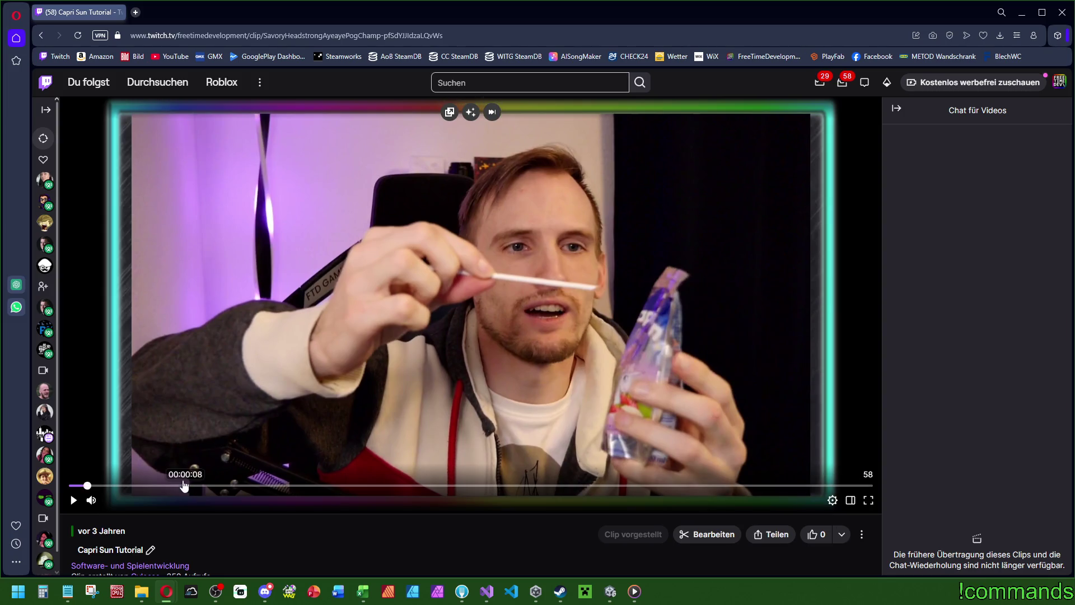
click(73, 500)
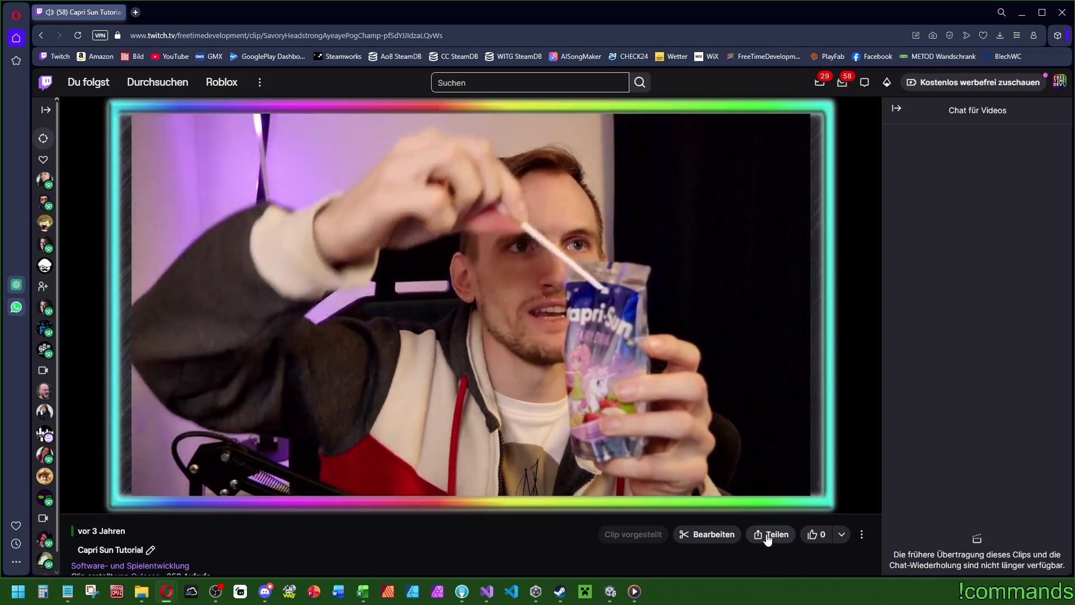
Step: Copy the clip's share link and close the Opera browser
click(75, 500)
click(767, 534)
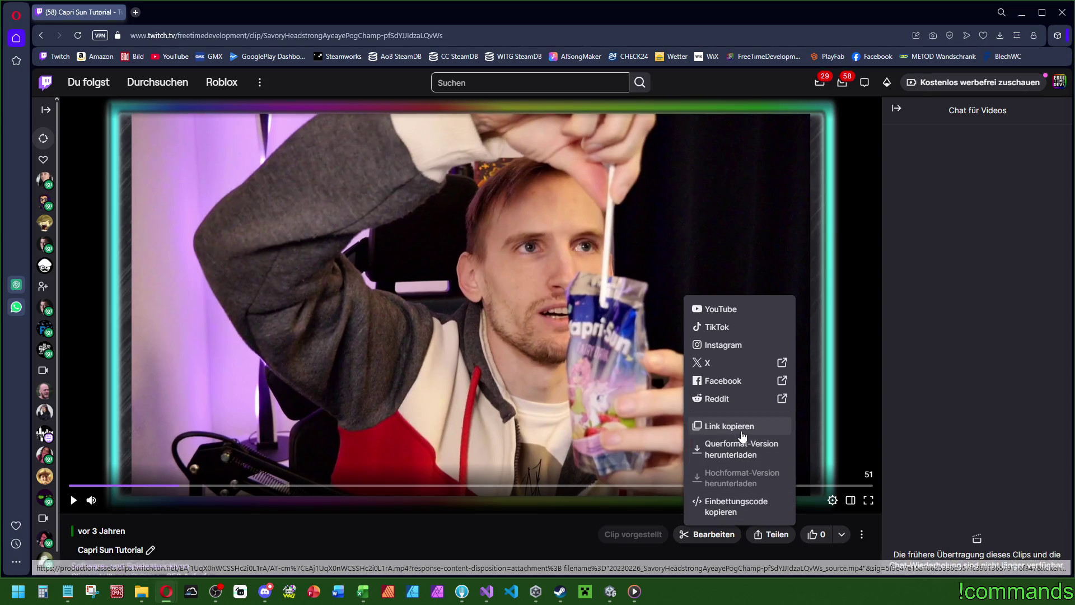
click(746, 435)
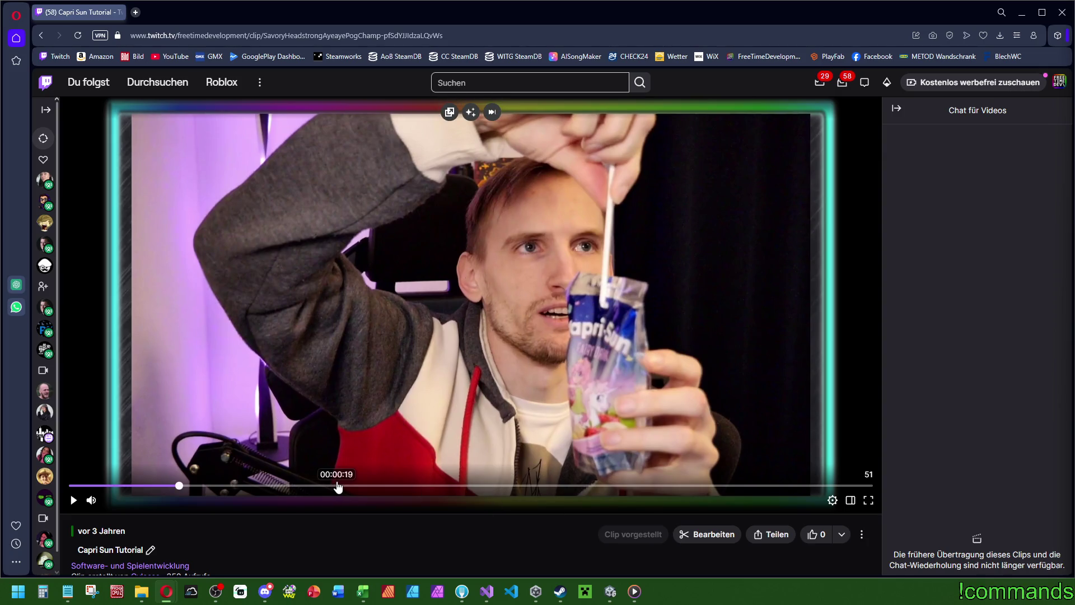
scroll(447, 354, down, 7)
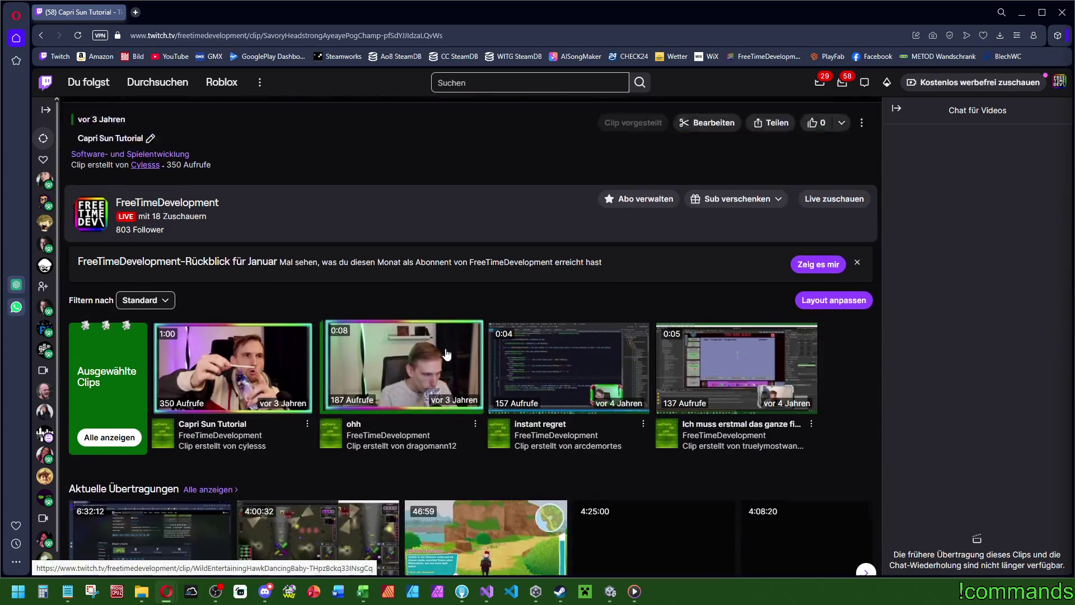
scroll(447, 355, up, 7)
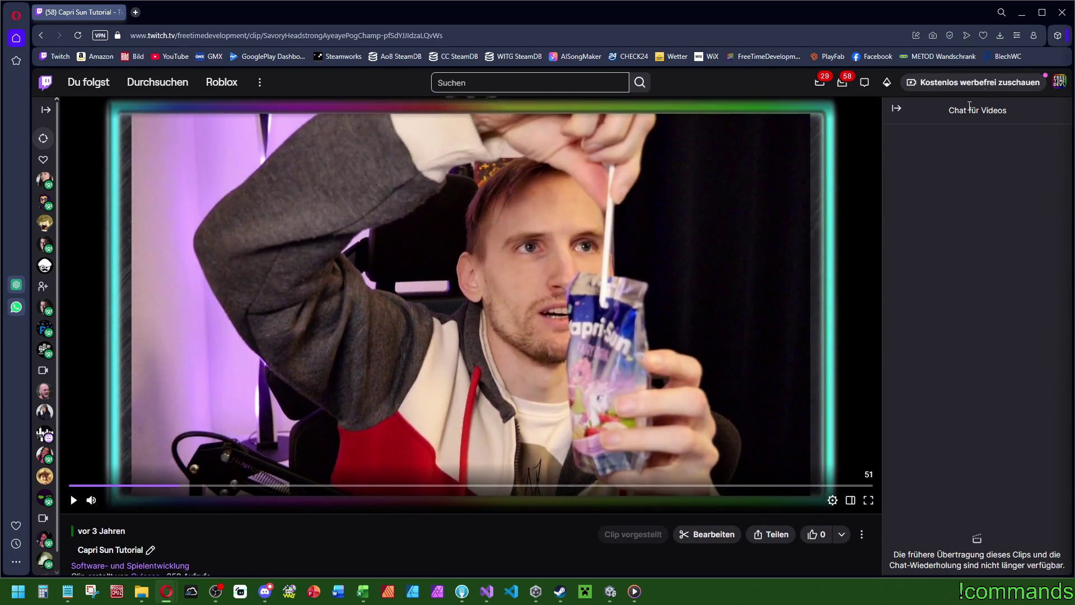
click(1061, 12)
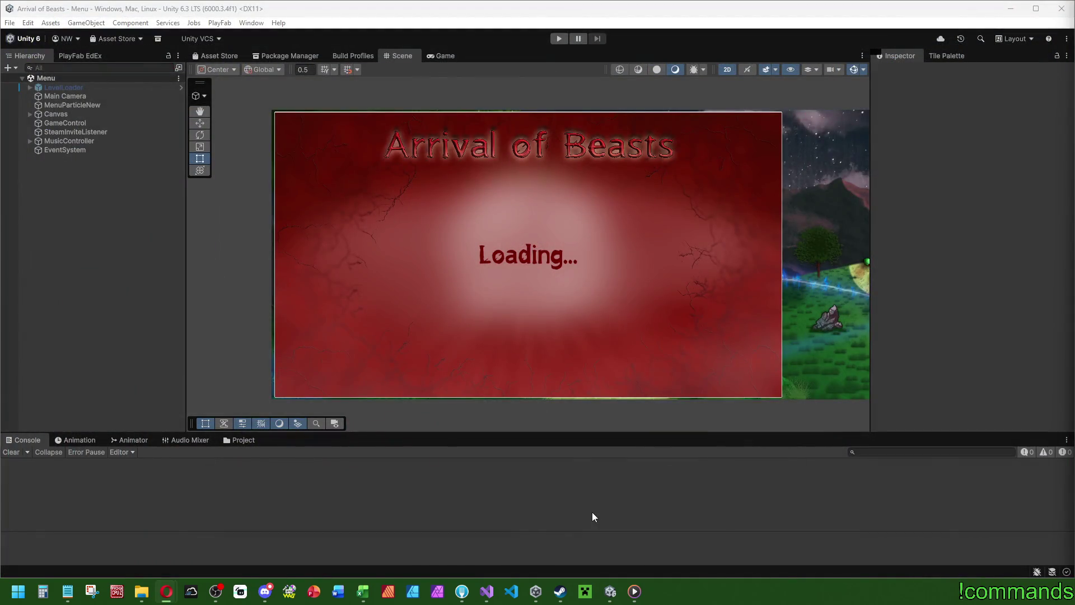
click(10, 454)
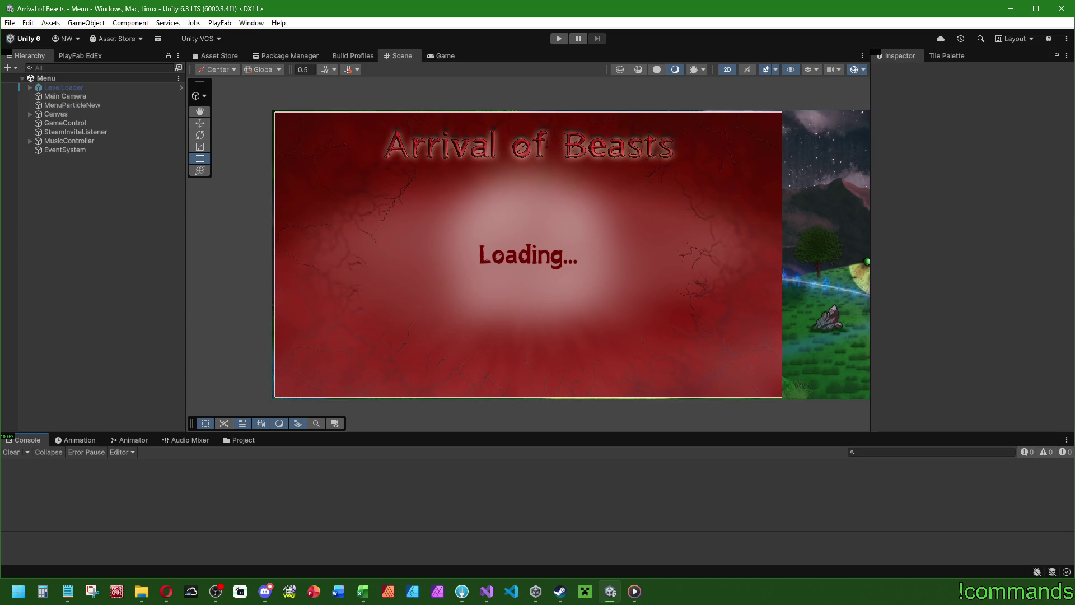
key(alt+Tab)
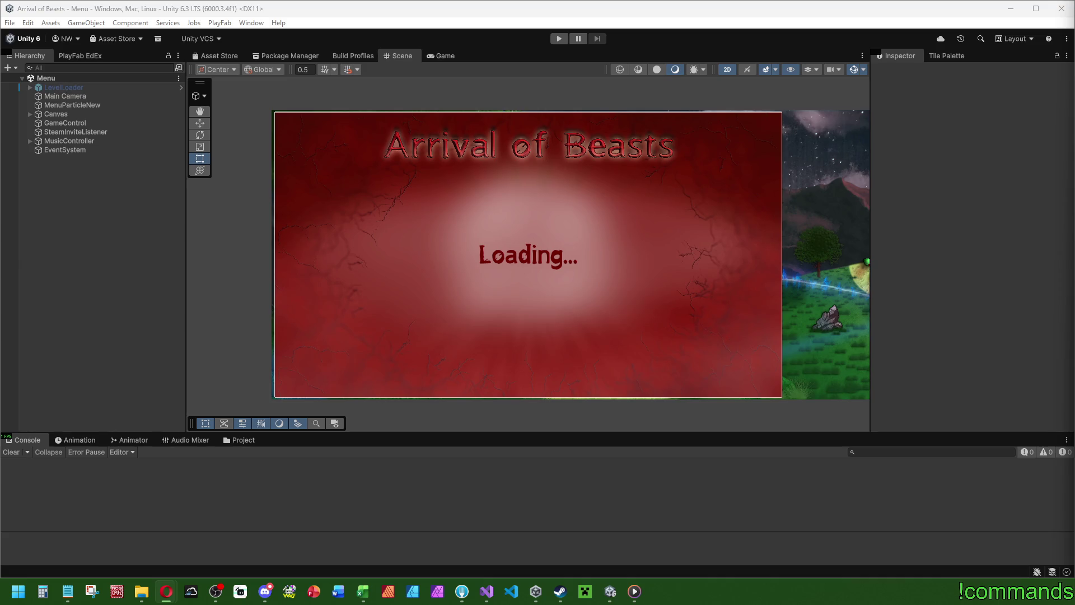
Step: Refocus the Unity editor and bring up, then dismiss, its File menu
click(20, 449)
click(10, 22)
click(10, 22)
click(9, 22)
click(38, 78)
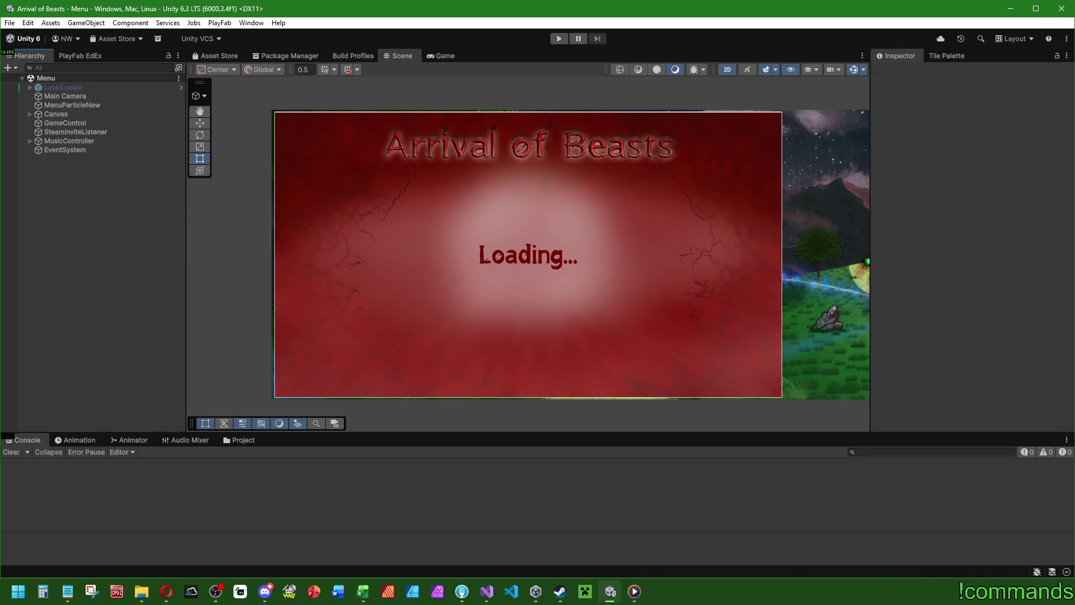
Step: Glance at the code in Visual Studio, then return to Unity's Project window
key(alt+Tab)
click(487, 579)
scroll(452, 334, up, 11)
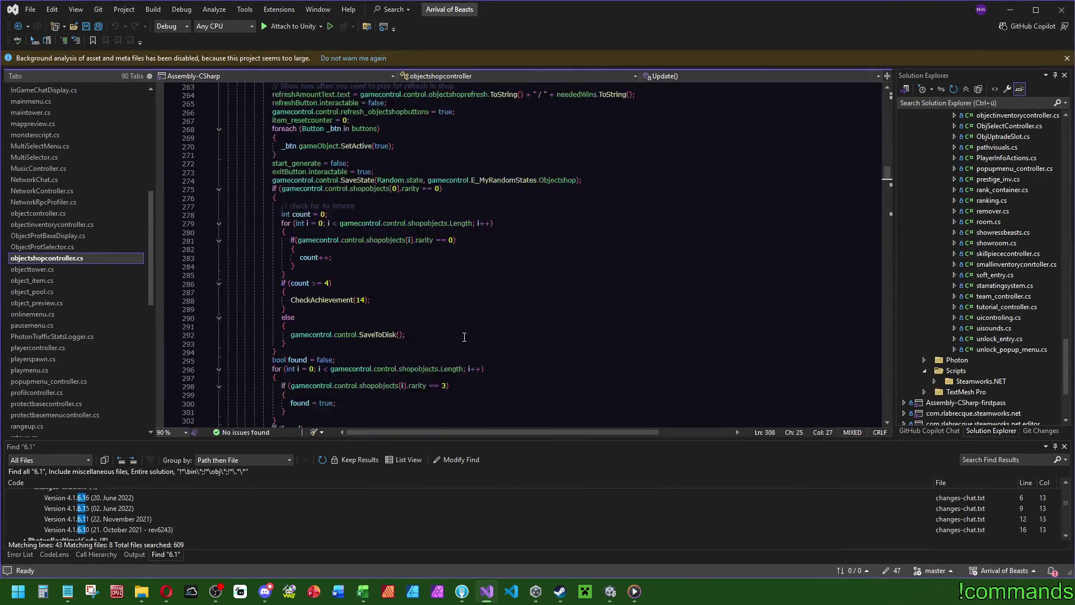
scroll(453, 334, up, 15)
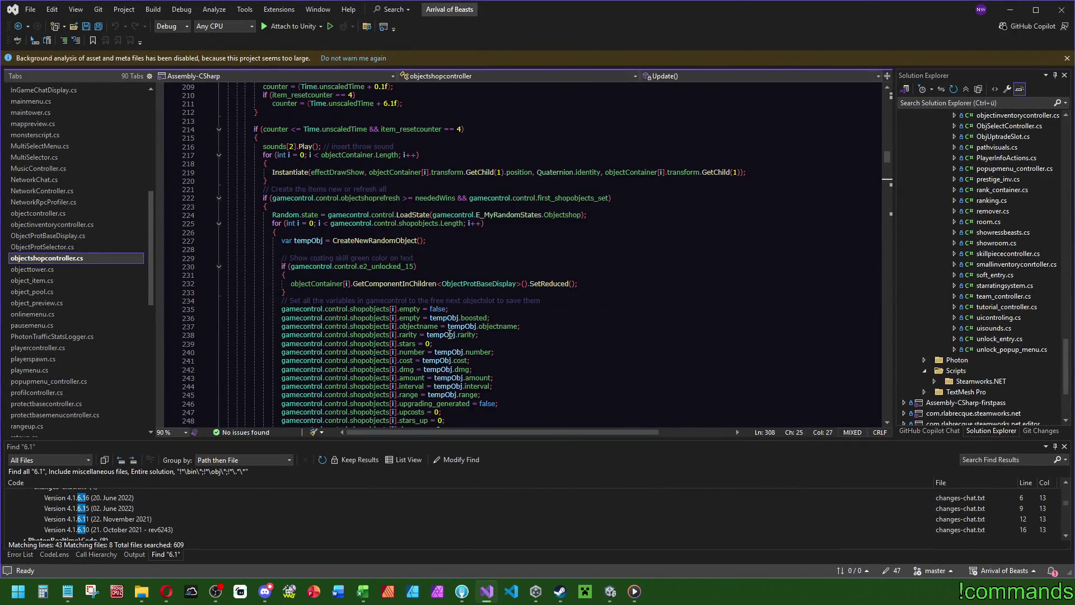
click(610, 590)
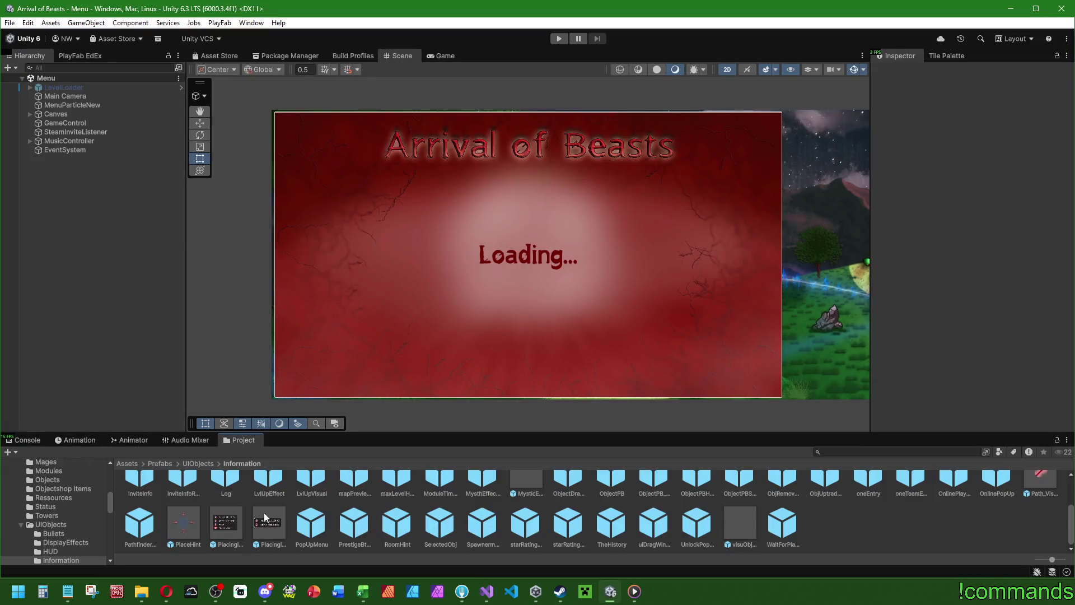
Step: Open the Play scene from Assets > Scenes > Menus
click(127, 464)
scroll(381, 506, up, 1)
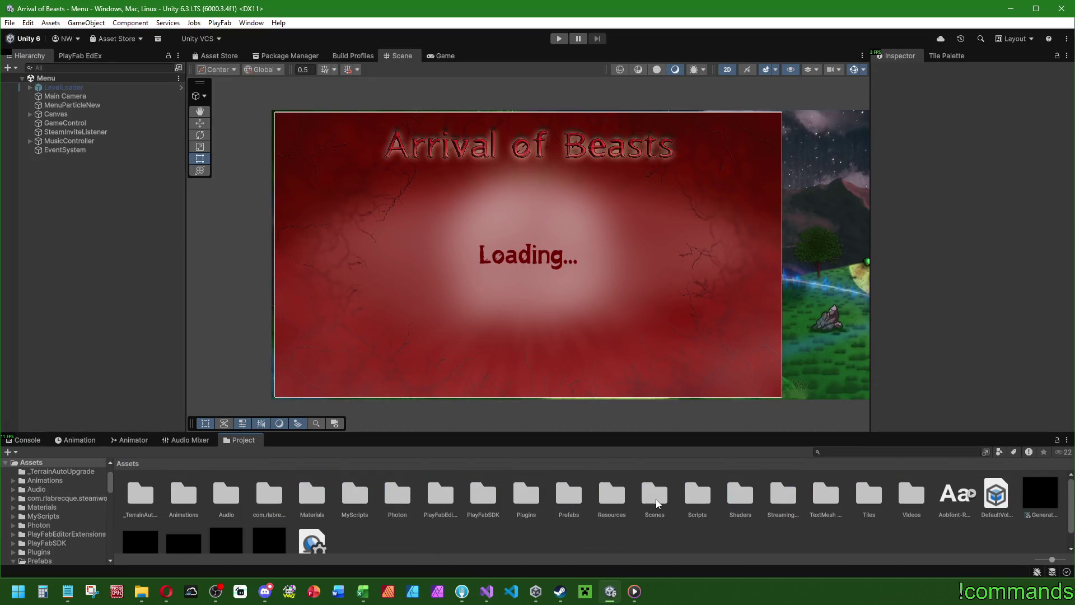
double_click(609, 492)
double_click(355, 500)
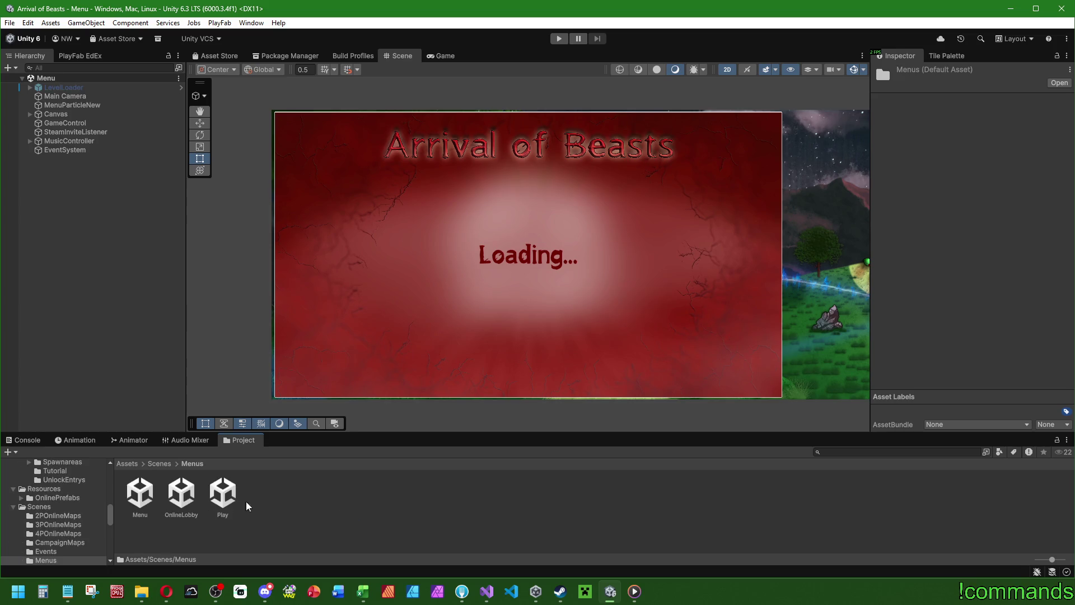
double_click(222, 488)
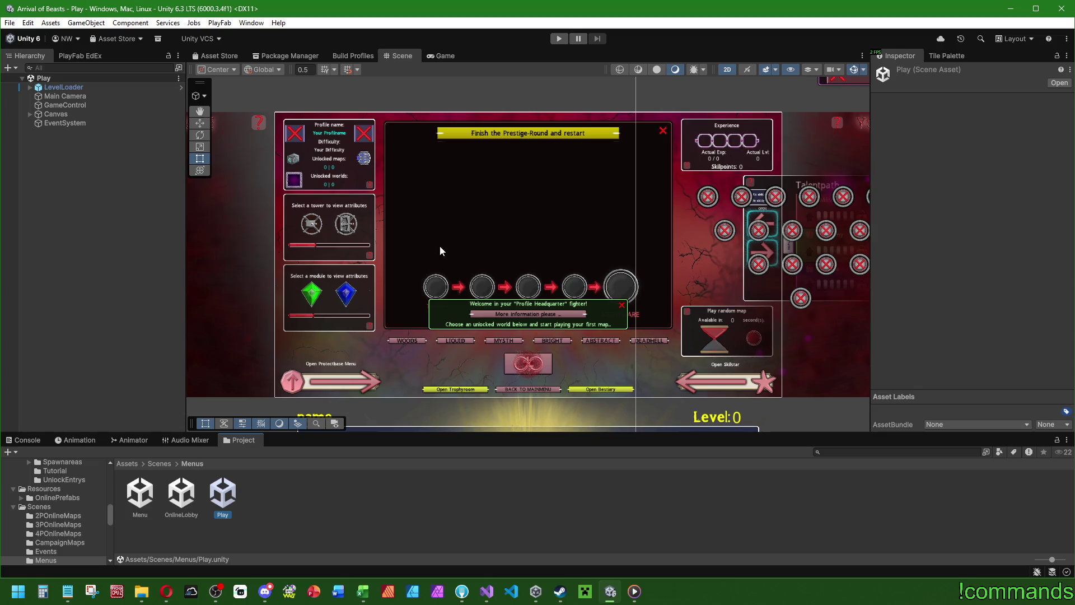
Step: Shift the Scene view to the Protectbase panel and briefly check the Console
key(Left)
scroll(470, 266, up, 2)
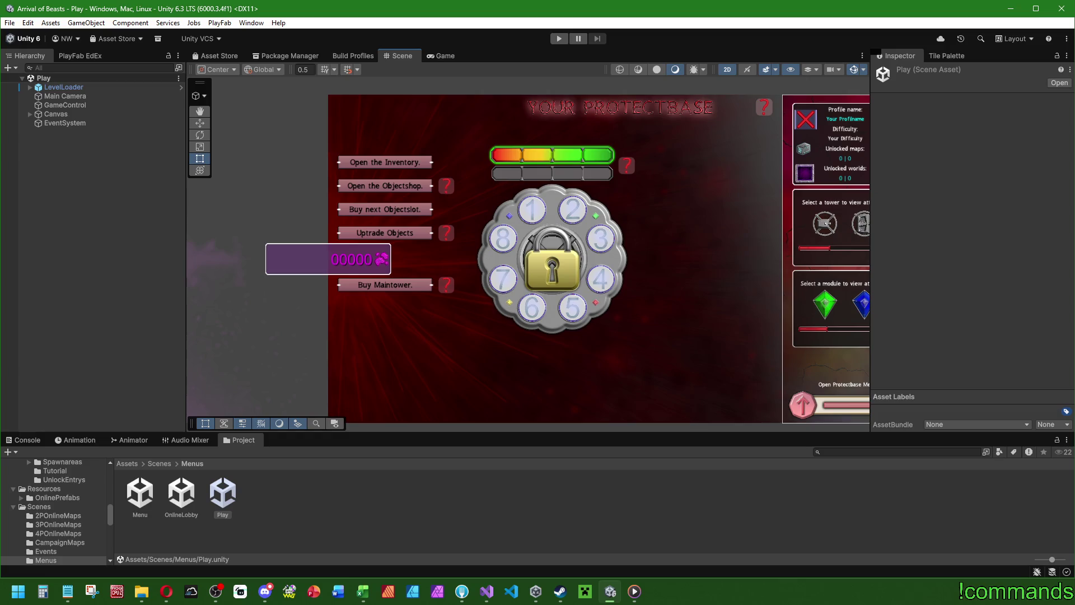
click(22, 440)
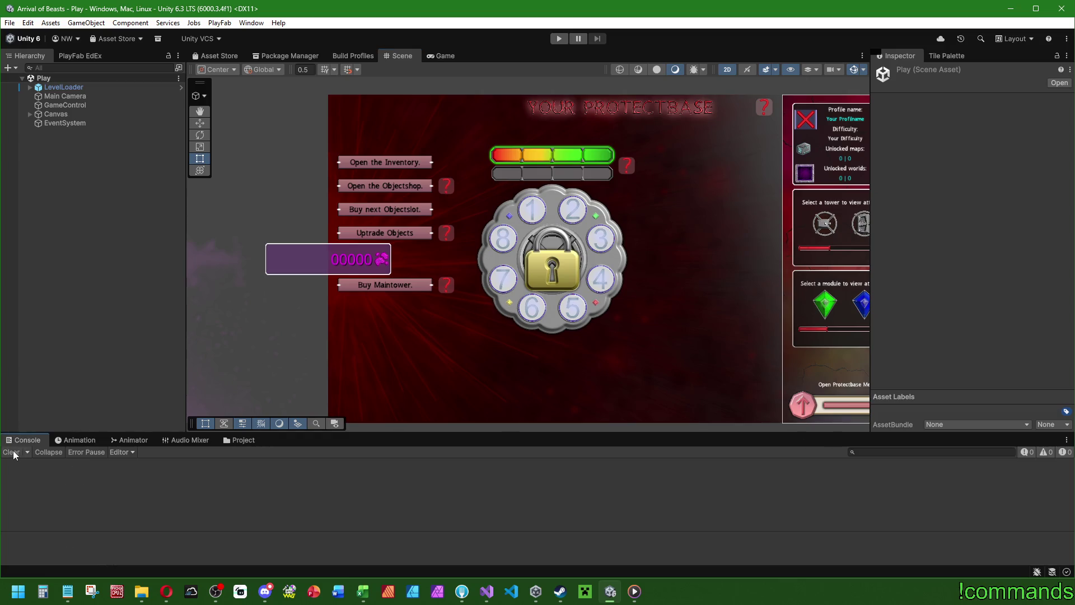
click(242, 440)
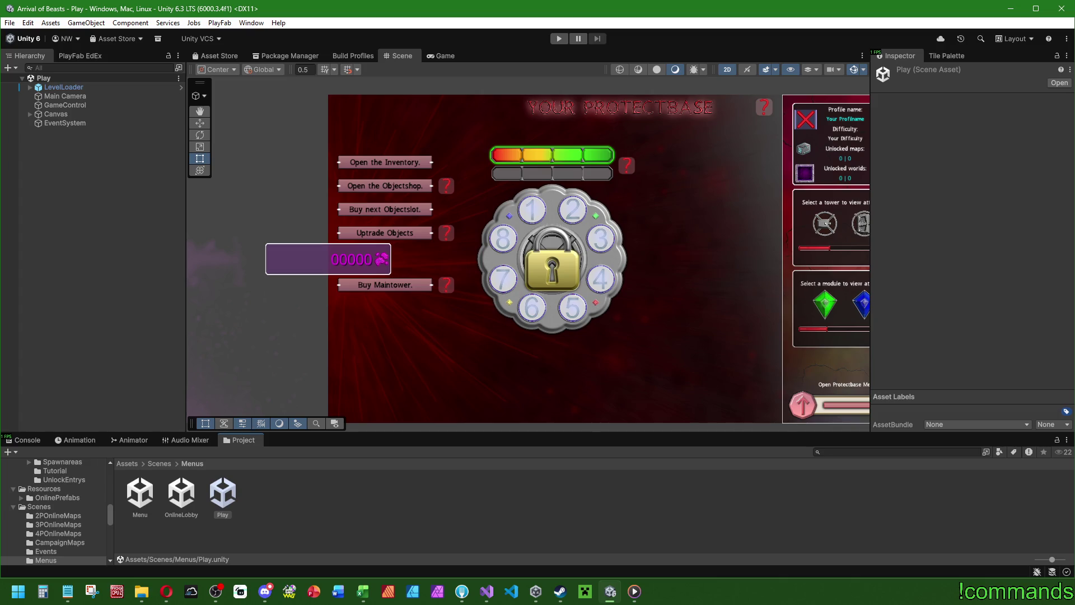
key(alt+Tab)
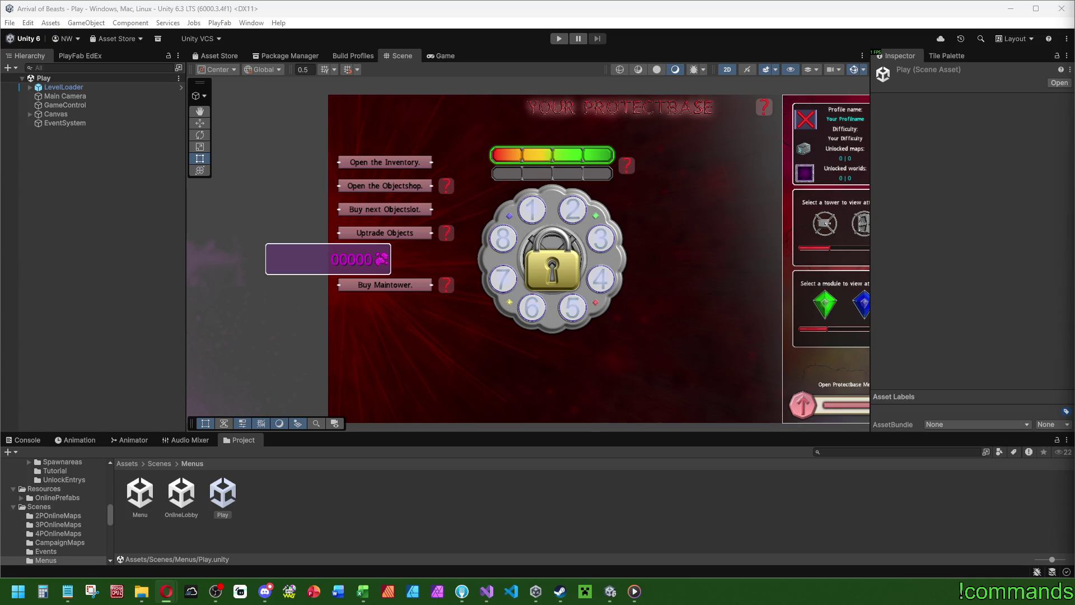
Step: Expand Canvas > ProtectbaseMenu > bgObjectshop > Container > Objectshop in the Hierarchy
click(580, 345)
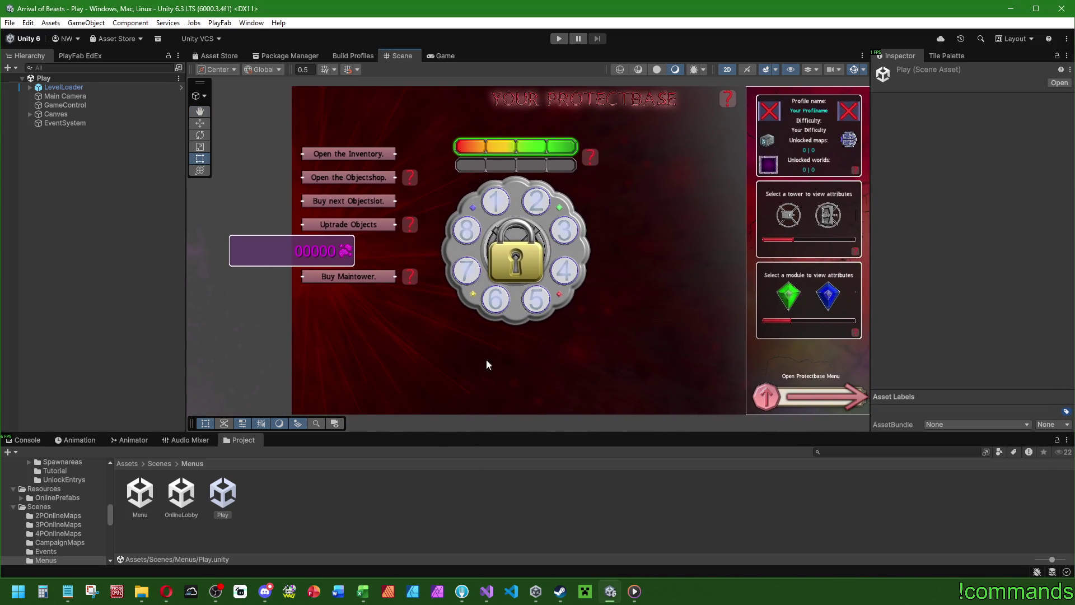
drag(412, 361, 384, 358)
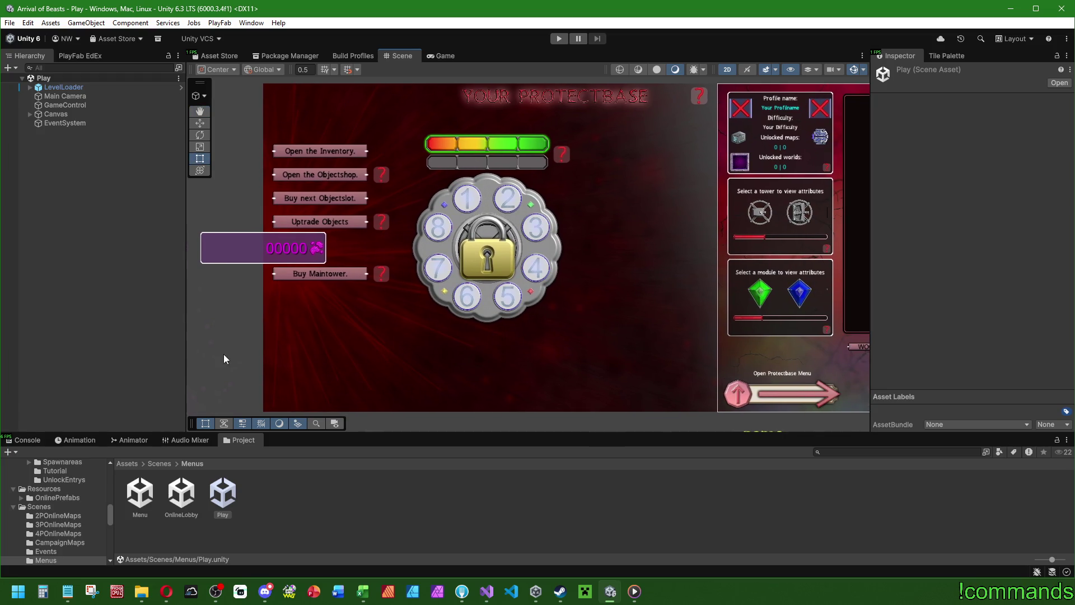
click(29, 114)
click(37, 159)
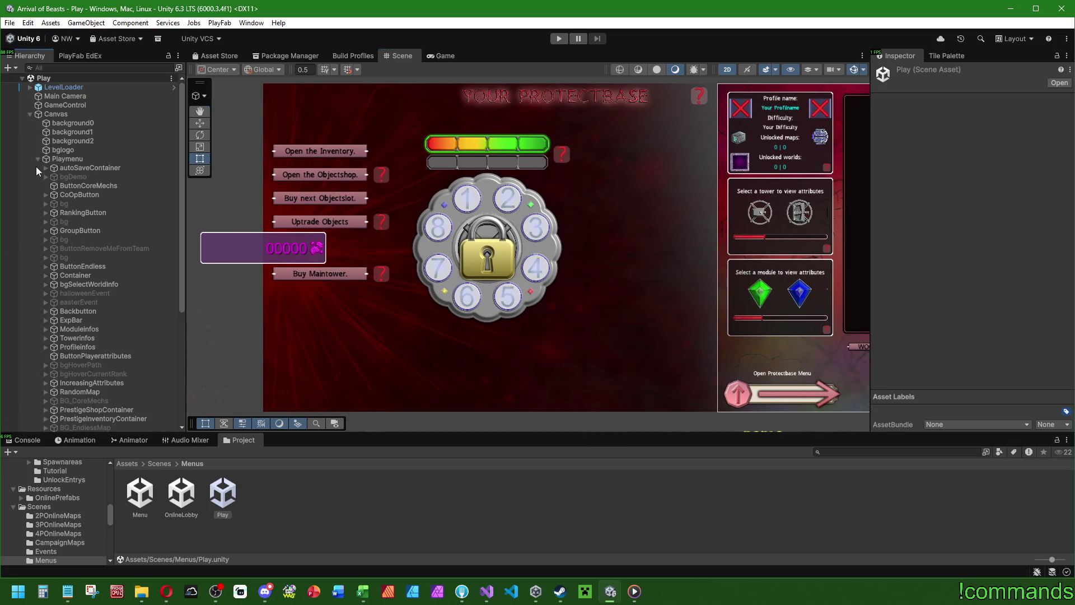
click(39, 160)
click(37, 177)
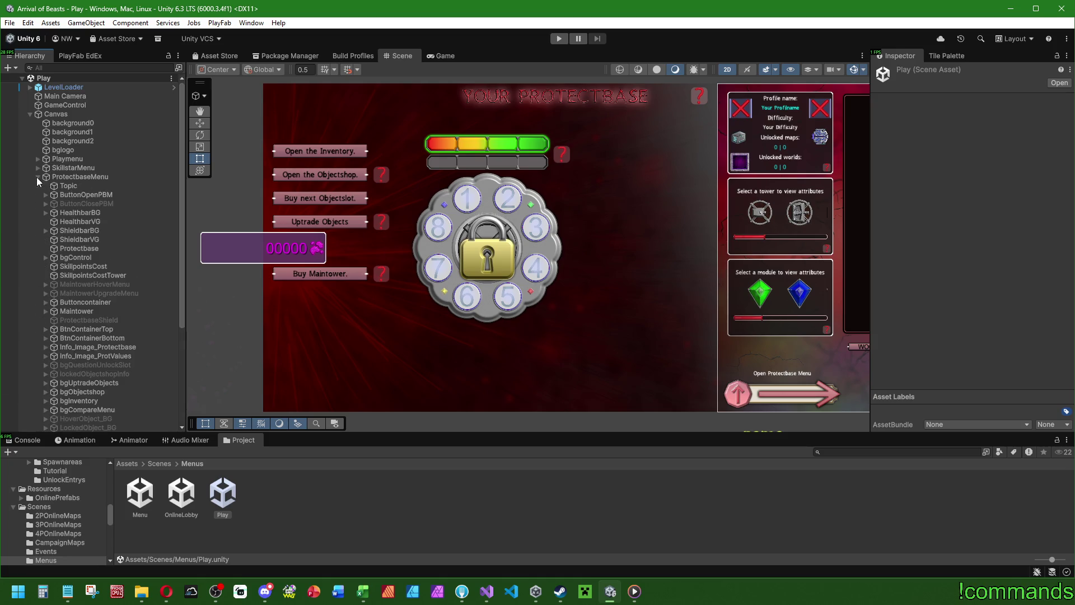
scroll(101, 292, down, 4)
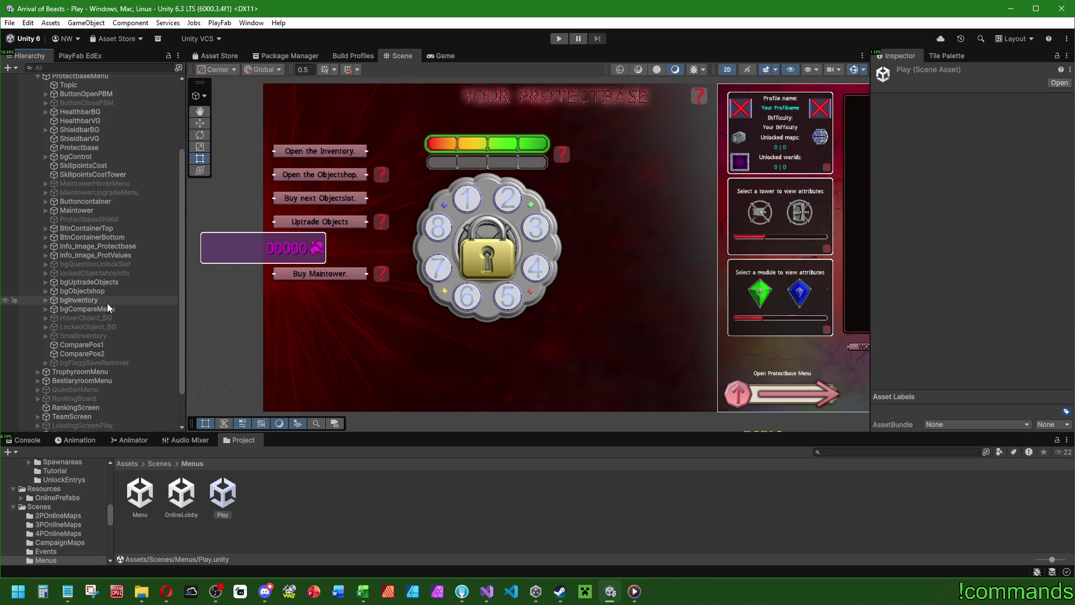
scroll(80, 311, down, 2)
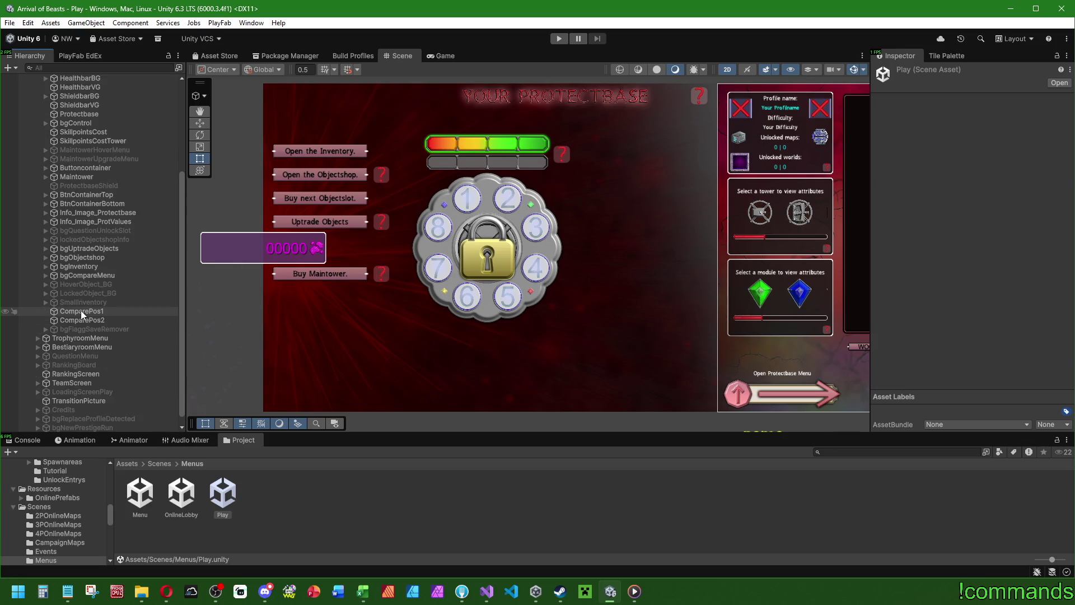
click(106, 257)
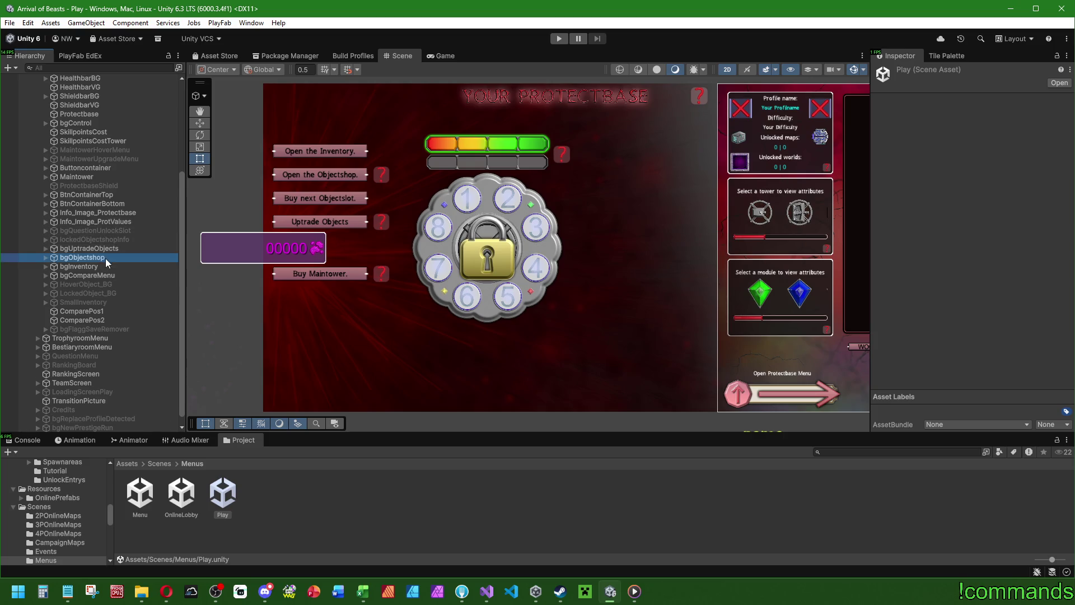
click(45, 257)
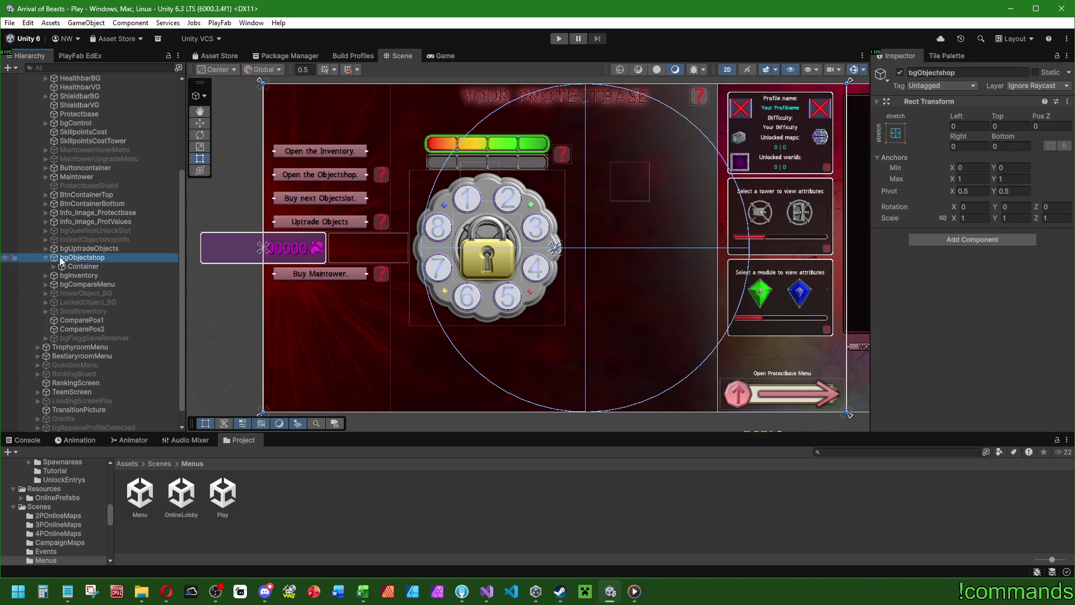
click(54, 267)
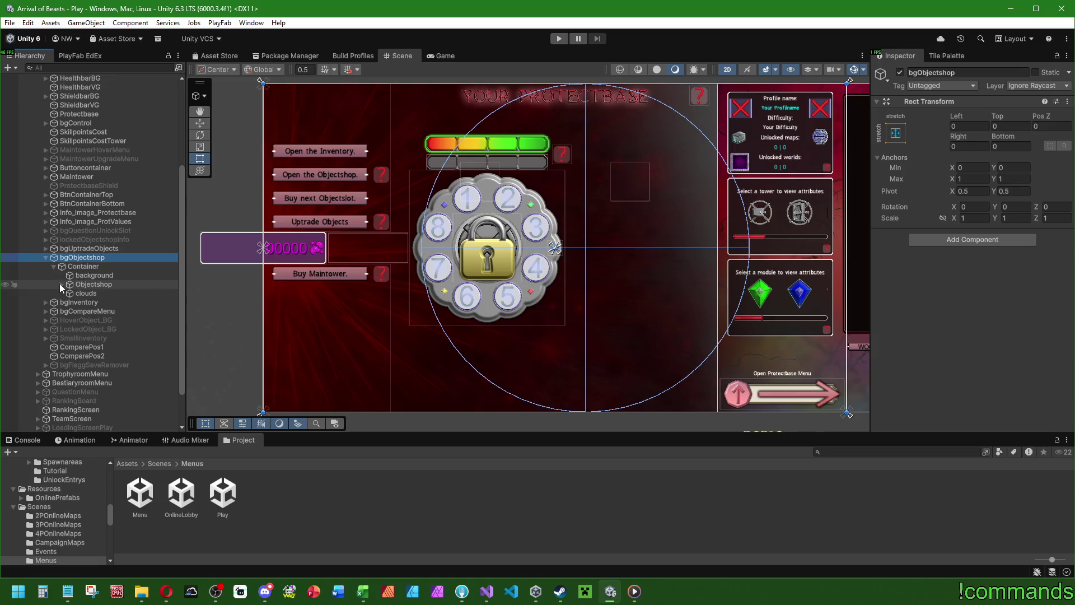
click(60, 284)
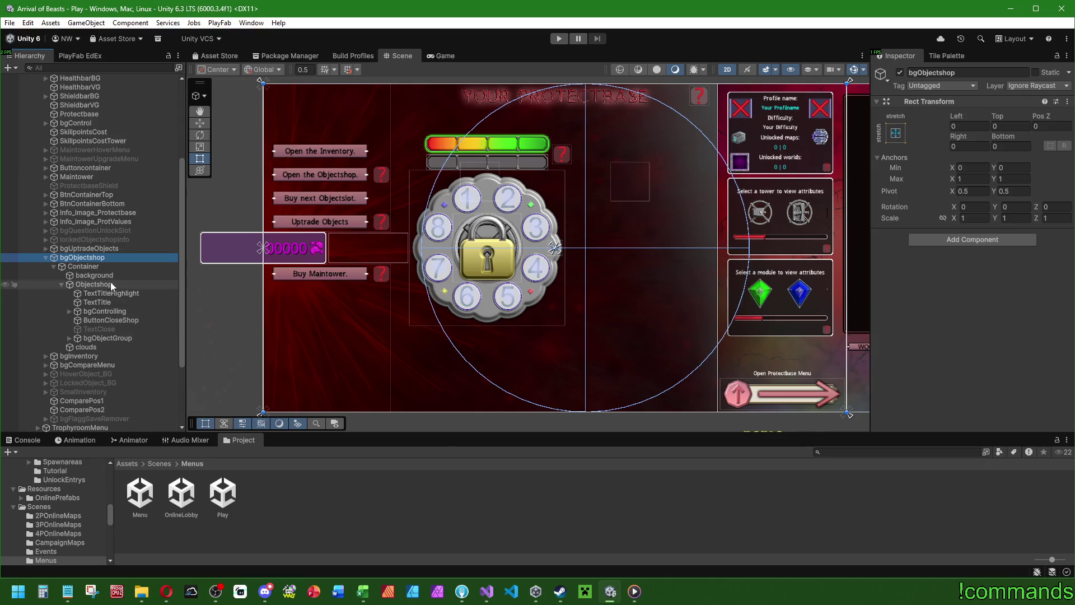
Step: Select Container and show its objectShopOpen clip in the Animation window
click(105, 313)
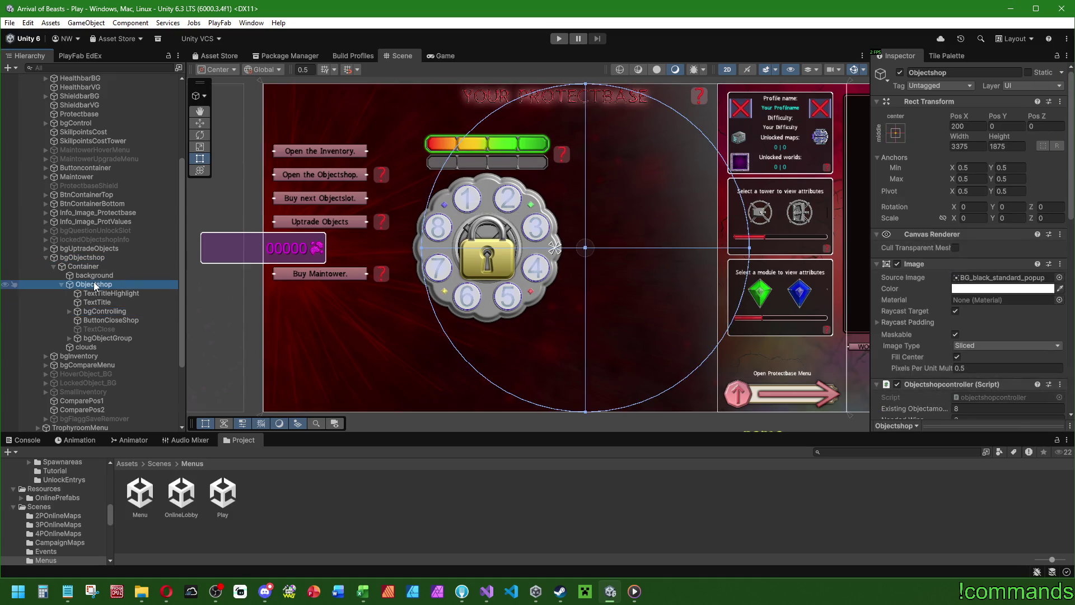
click(109, 257)
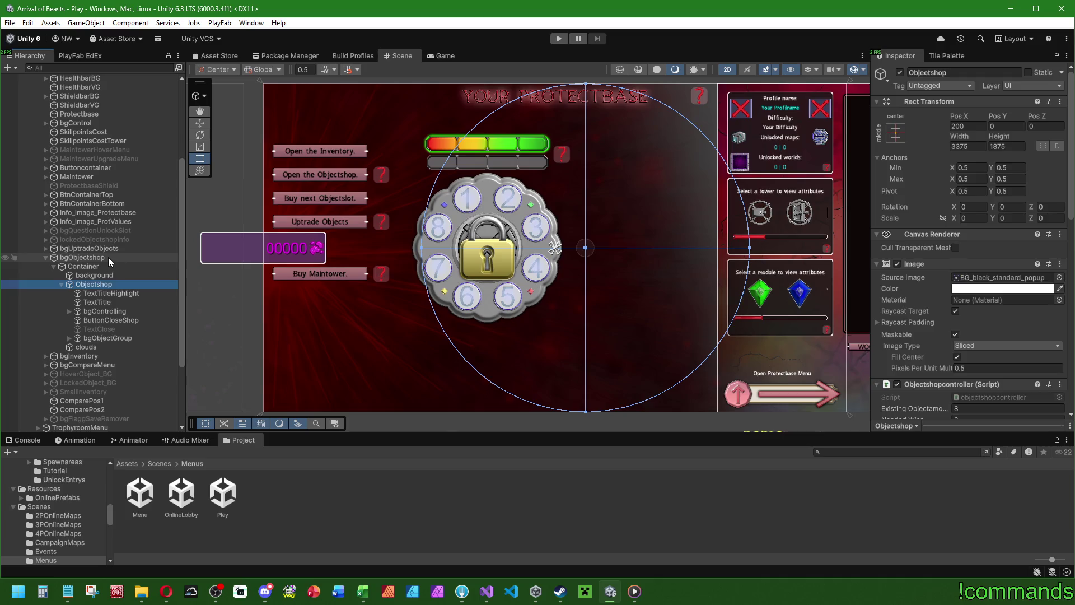
click(159, 463)
click(76, 440)
click(60, 463)
click(79, 267)
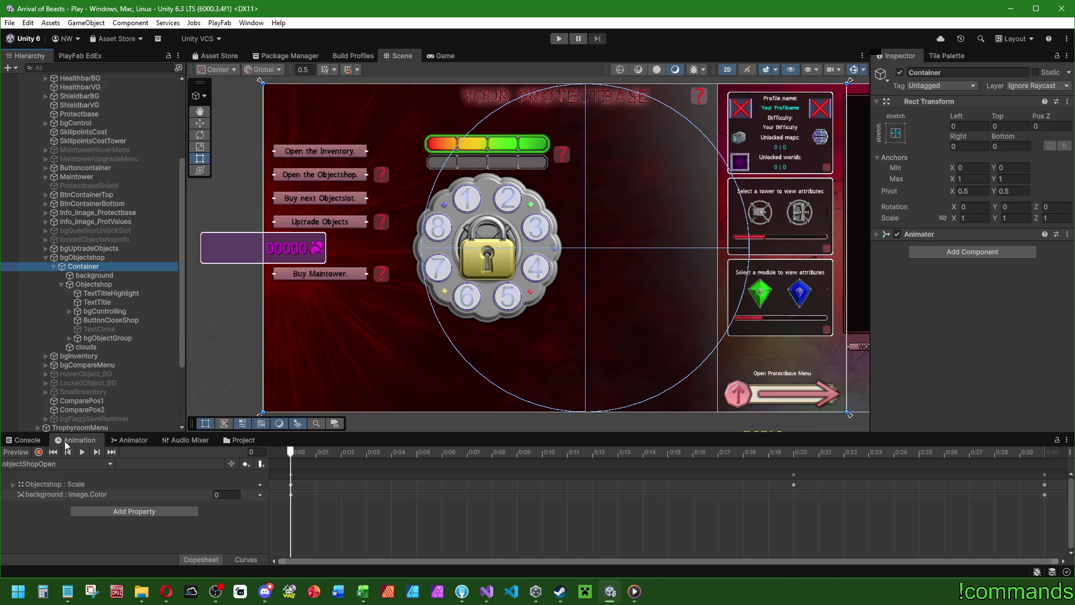
Step: Preview the objectShopOpenIdle clip, inspect bgObjectGroup and Objectshop, and expand the object group
click(58, 463)
click(72, 514)
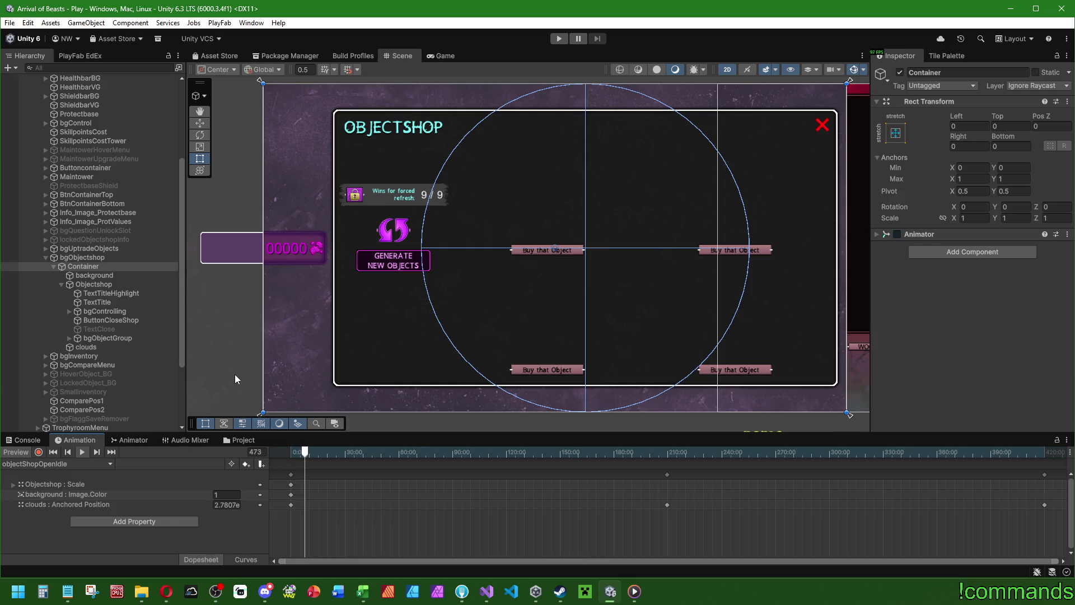
click(108, 338)
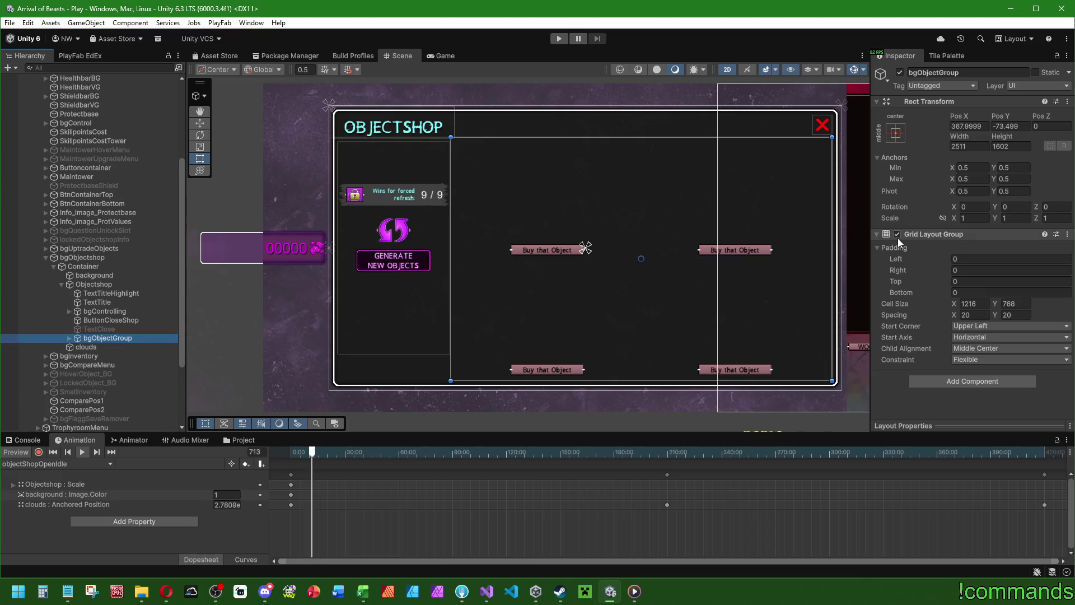
click(92, 285)
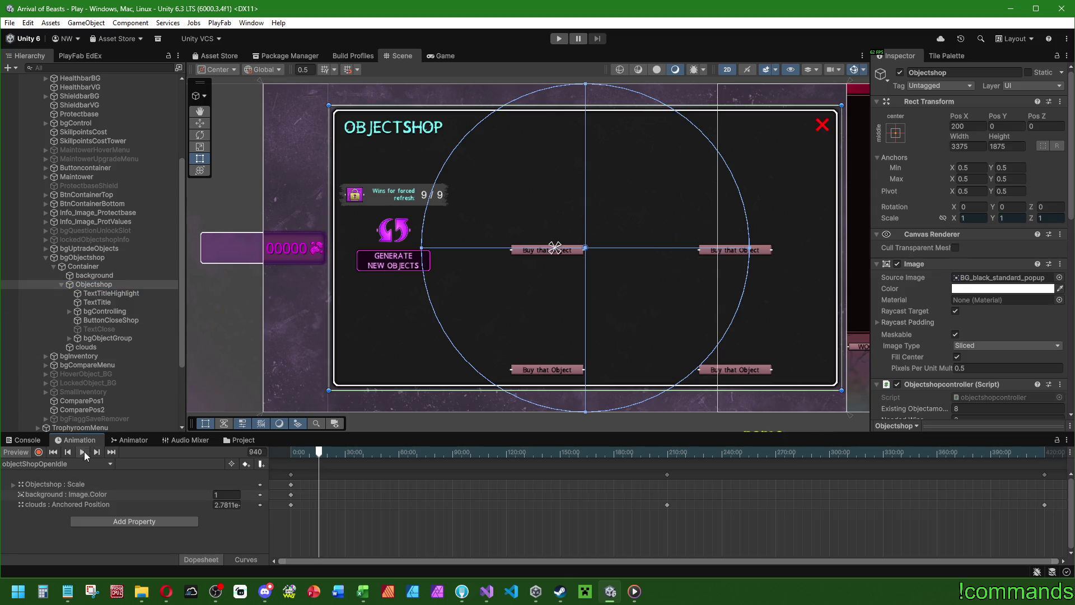
right_click(108, 286)
click(103, 285)
click(85, 338)
Step: Copy ButtonBuy_0 and paste it as a child of Objectshop
key(Right)
click(79, 346)
click(111, 355)
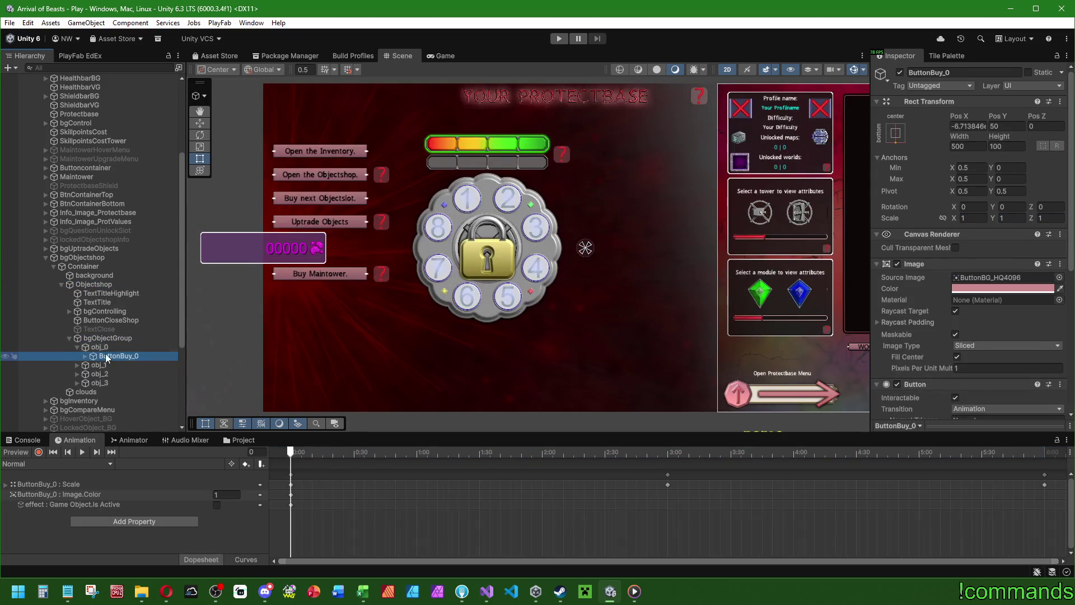
click(69, 337)
click(92, 285)
key(ctrl+shift+v)
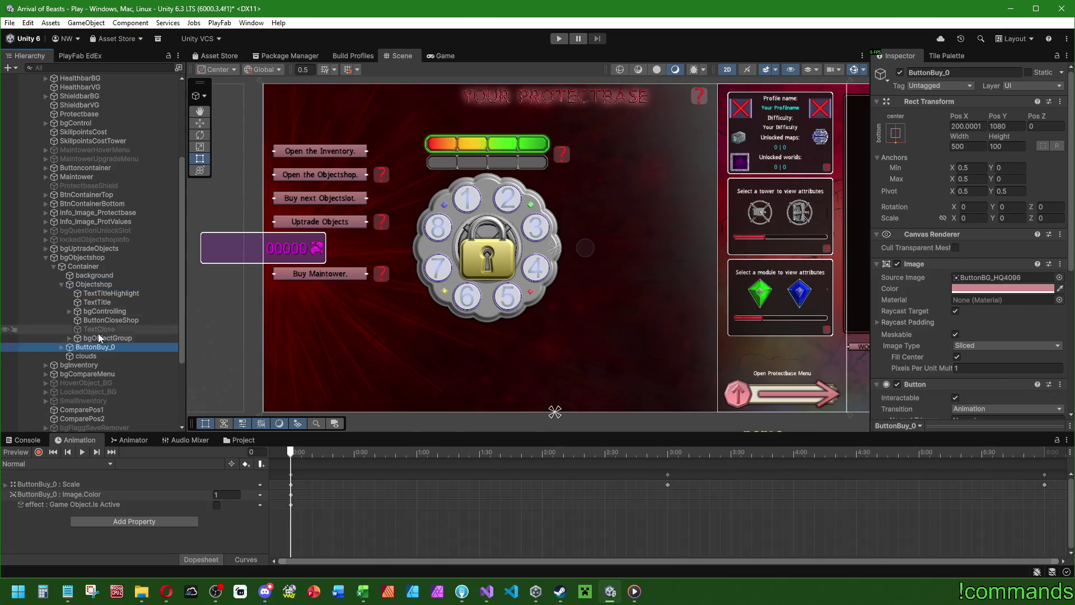
Step: Rename the pasted button ButtonSkip and set its anchor preset to middle-center
key(F2)
click(144, 343)
key(BackSpace)
key(BackSpace)
key(BackSpace)
key(BackSpace)
text(Skip)
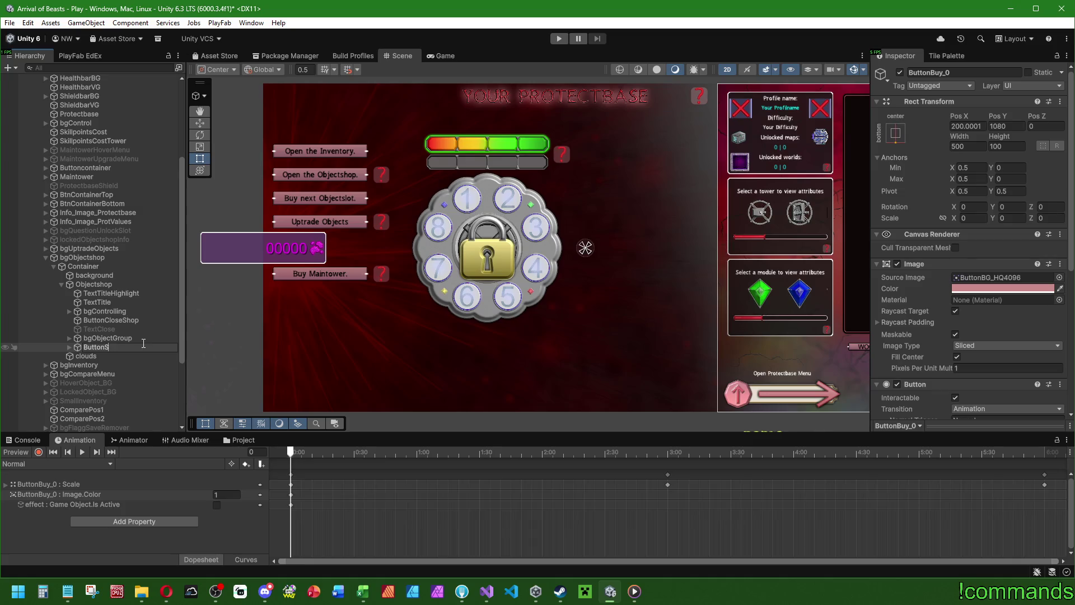
key(Return)
click(895, 133)
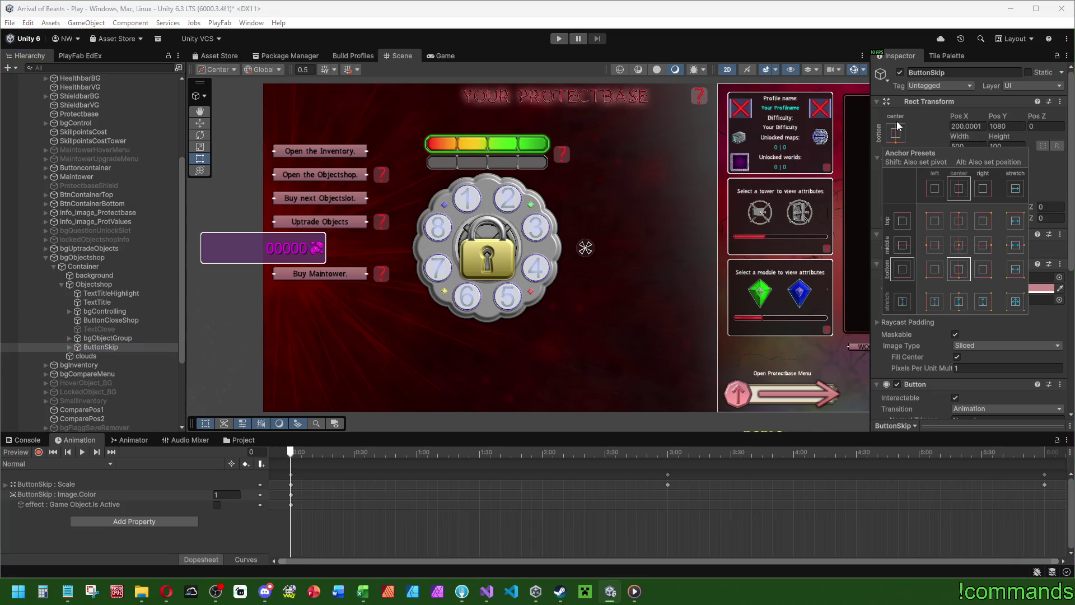
alt+click(958, 244)
Step: Select Container and preview its objectShopOpenIdle clip
click(100, 275)
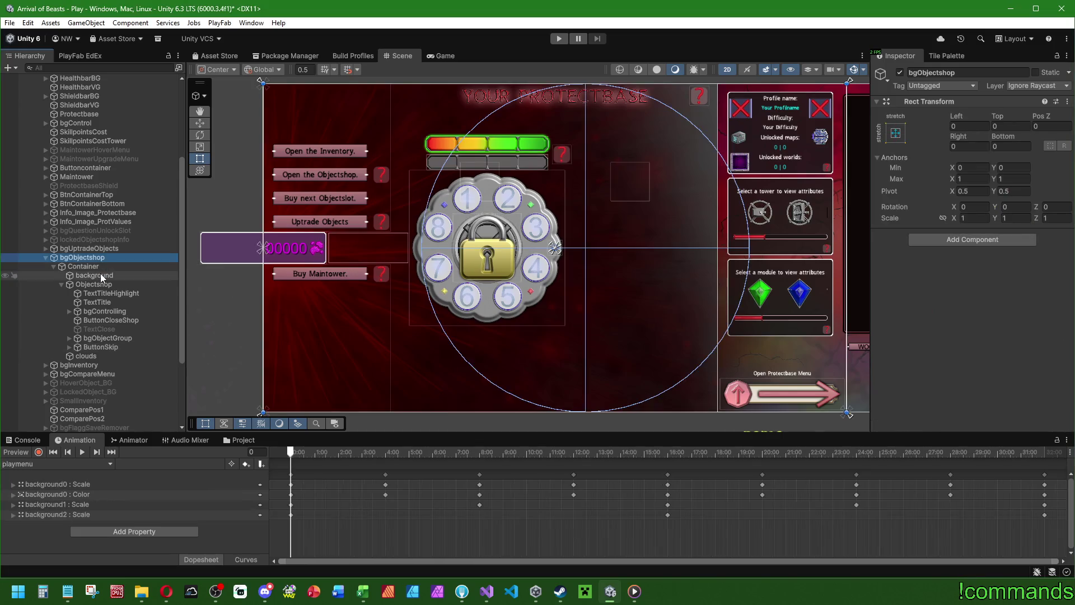
click(102, 267)
click(73, 464)
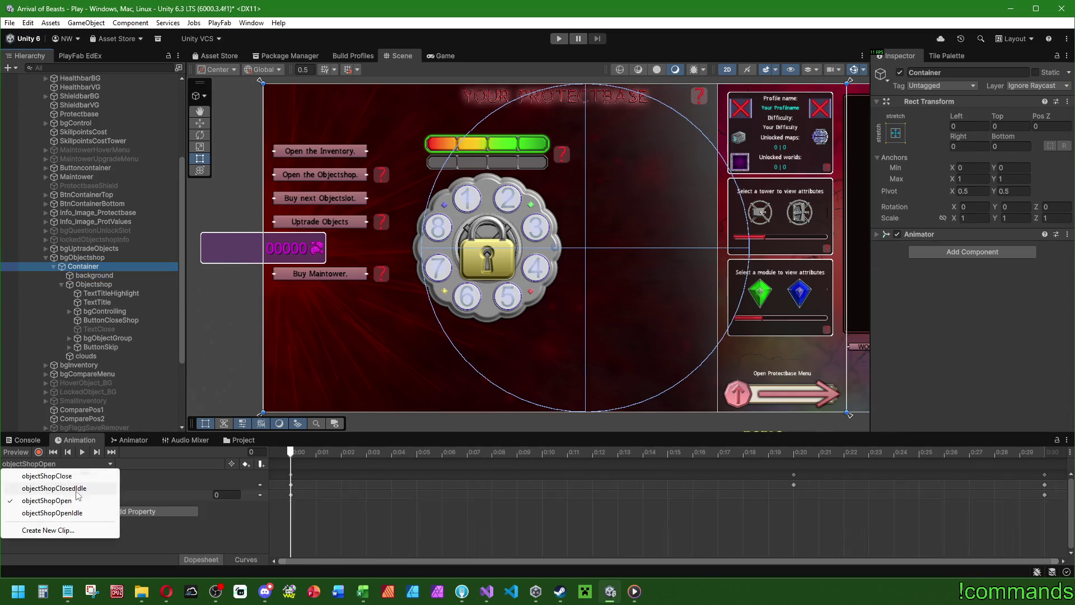
click(51, 488)
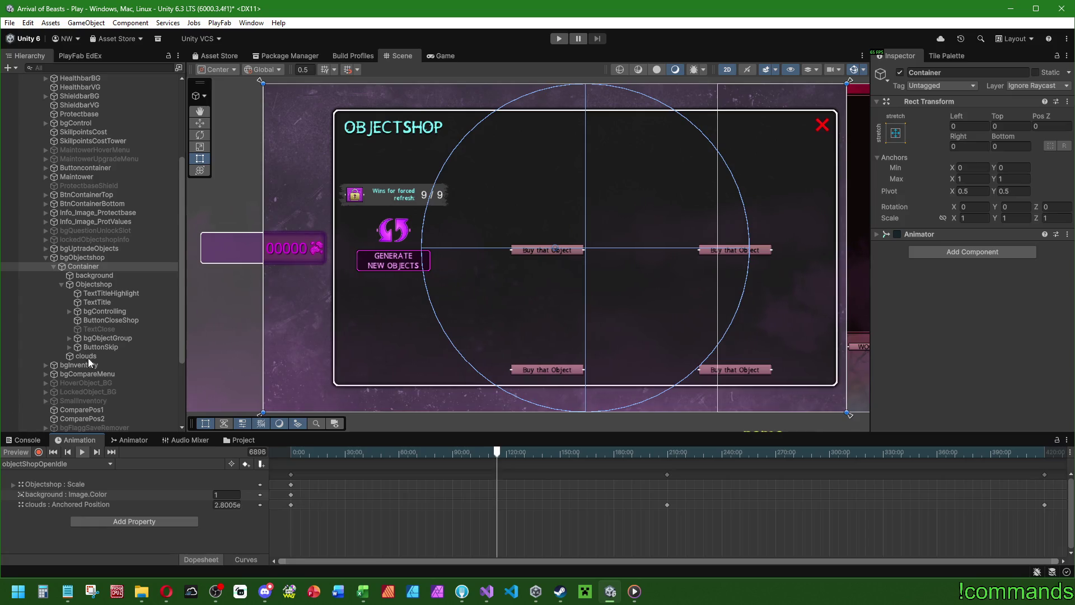
Step: Select and frame ButtonSkip, then set its scale to 1, 1, 1
click(96, 347)
key(f)
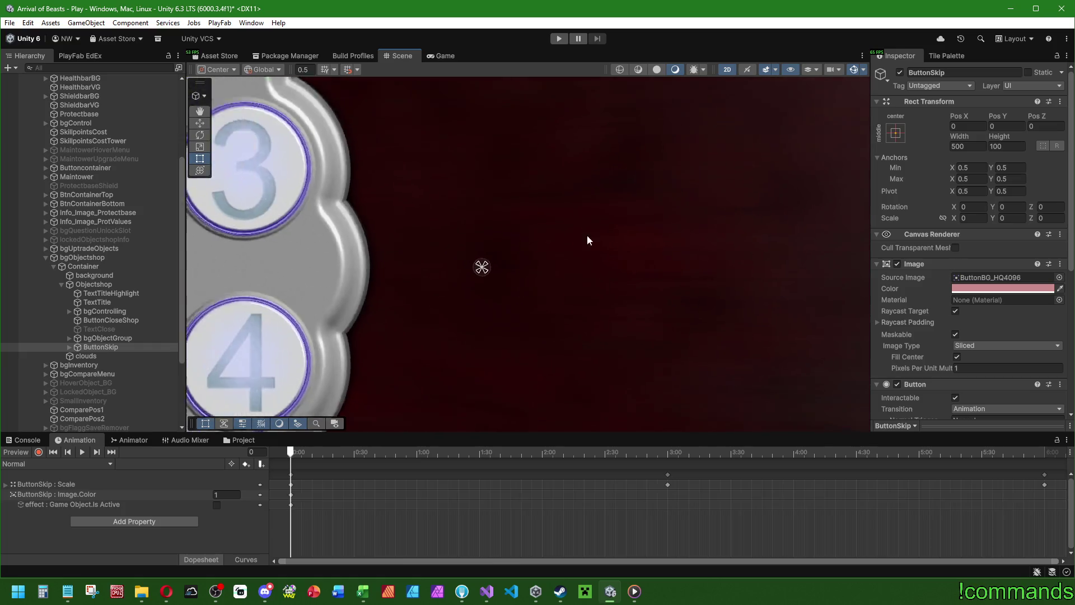
click(974, 218)
text(1)
key(Tab)
text(1)
key(Tab)
text(1)
Step: Set ButtonSkip's width to 512 and height to 128
scroll(620, 281, down, 1)
click(960, 146)
text(512+)
key(Tab)
text(128)
scroll(547, 267, up, 1)
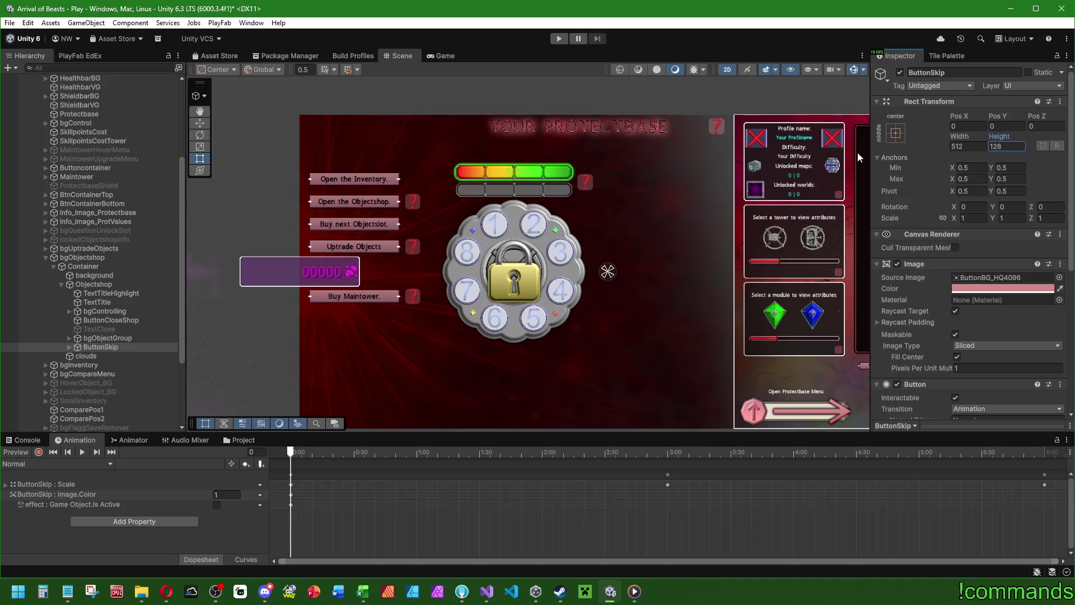
Step: Check ButtonSkip's anchoring and preview Objectshop with the objectShopOpenIdle clip
click(896, 133)
click(107, 285)
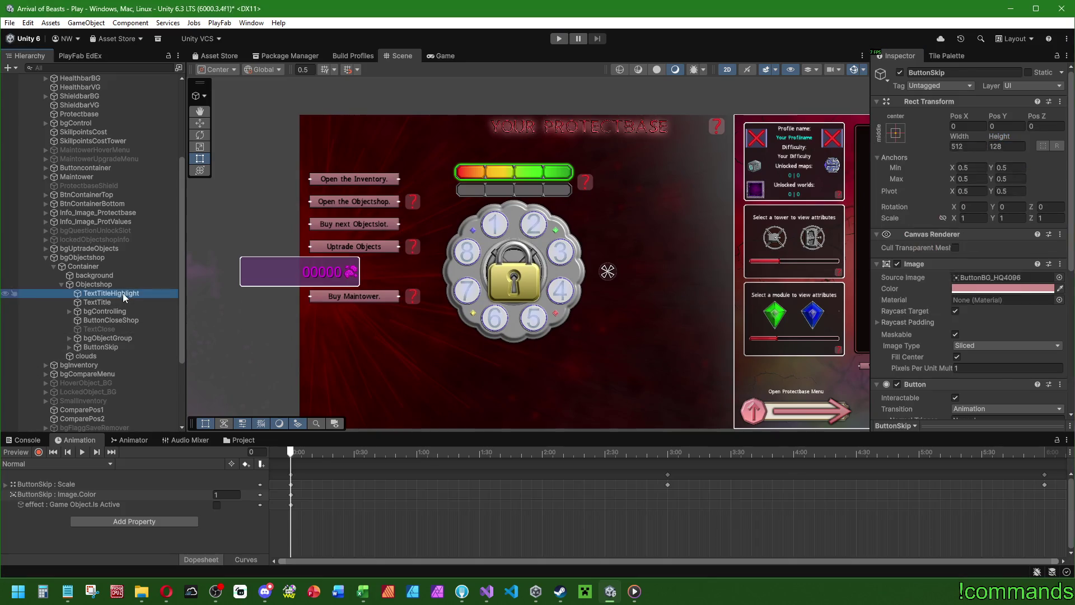
click(73, 464)
click(68, 512)
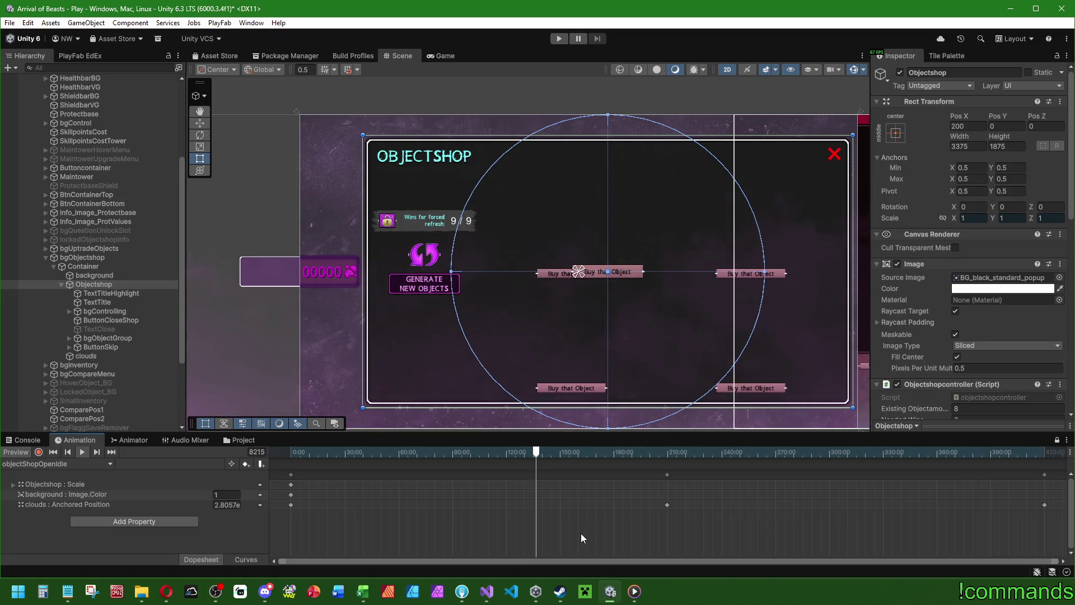
Step: Read the Fixed section's line about inventory buttons in the Notepad patch notes, then minimize Notepad
click(74, 591)
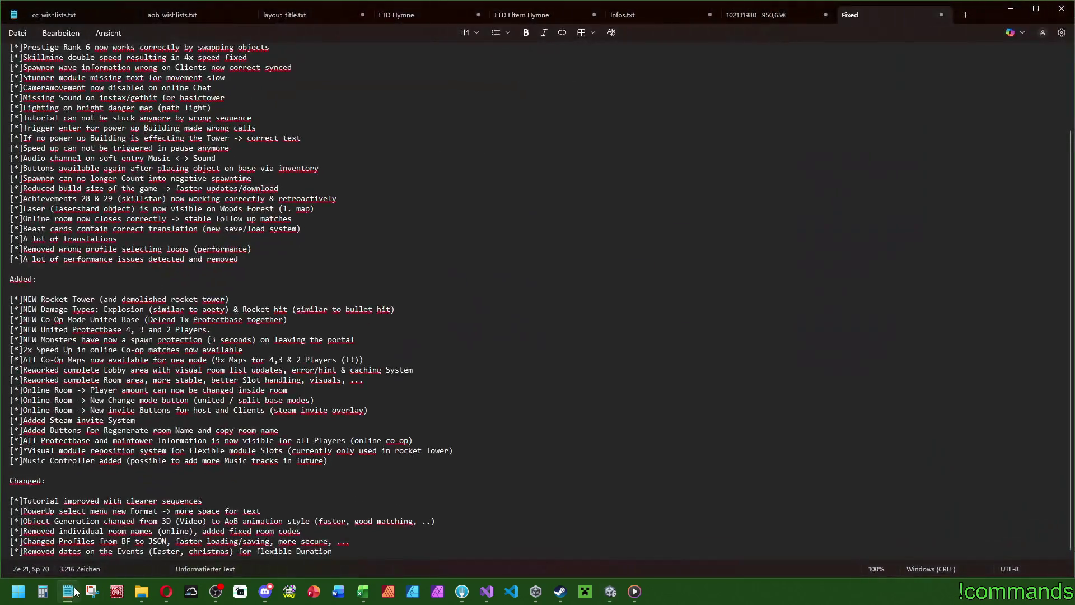
scroll(179, 404, up, 3)
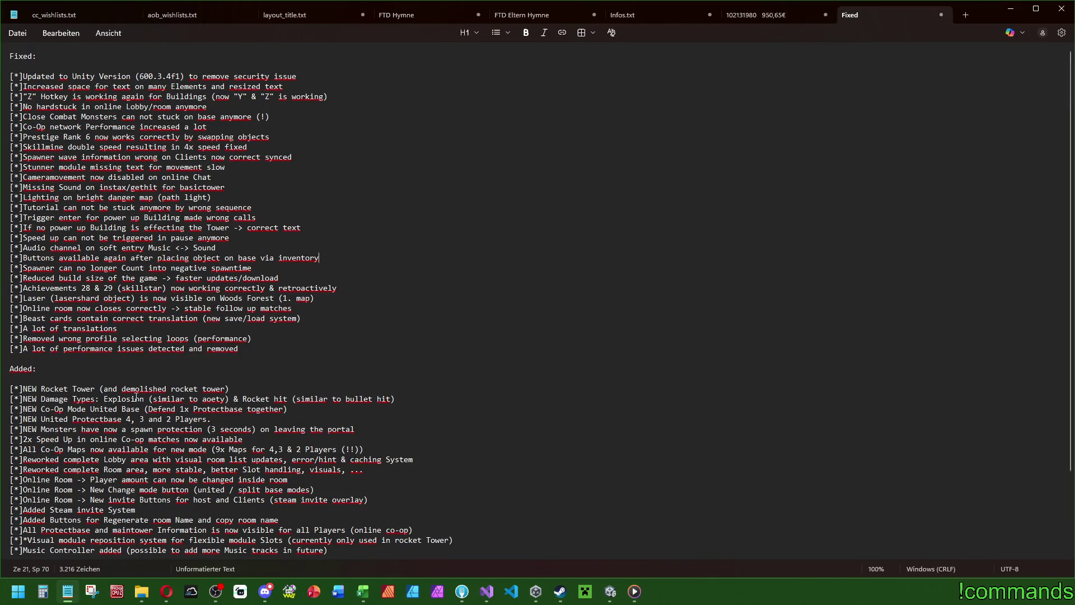
click(73, 74)
triple_click(207, 258)
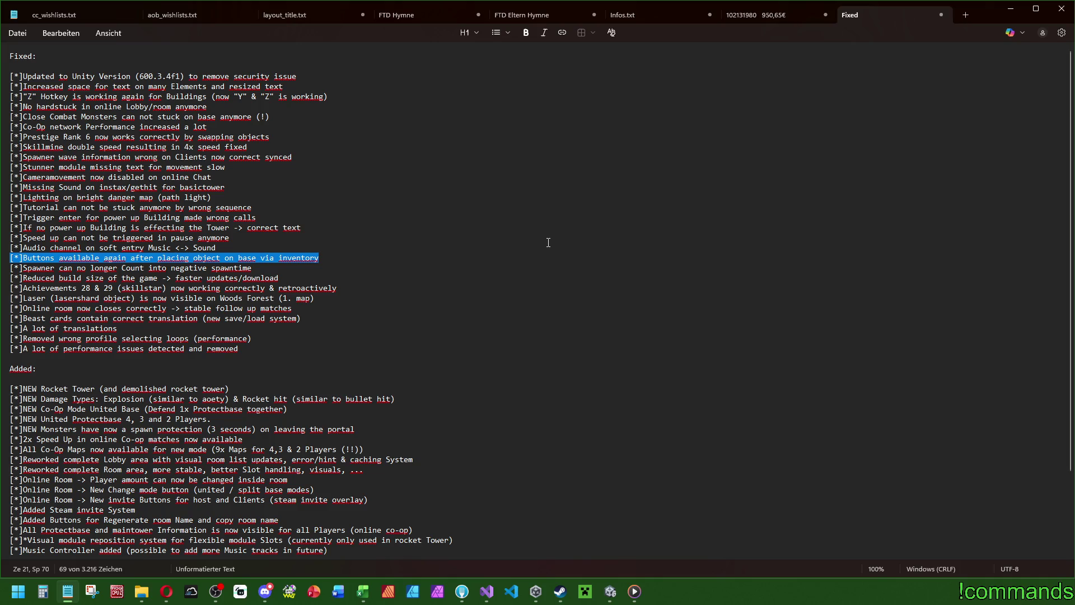
click(566, 228)
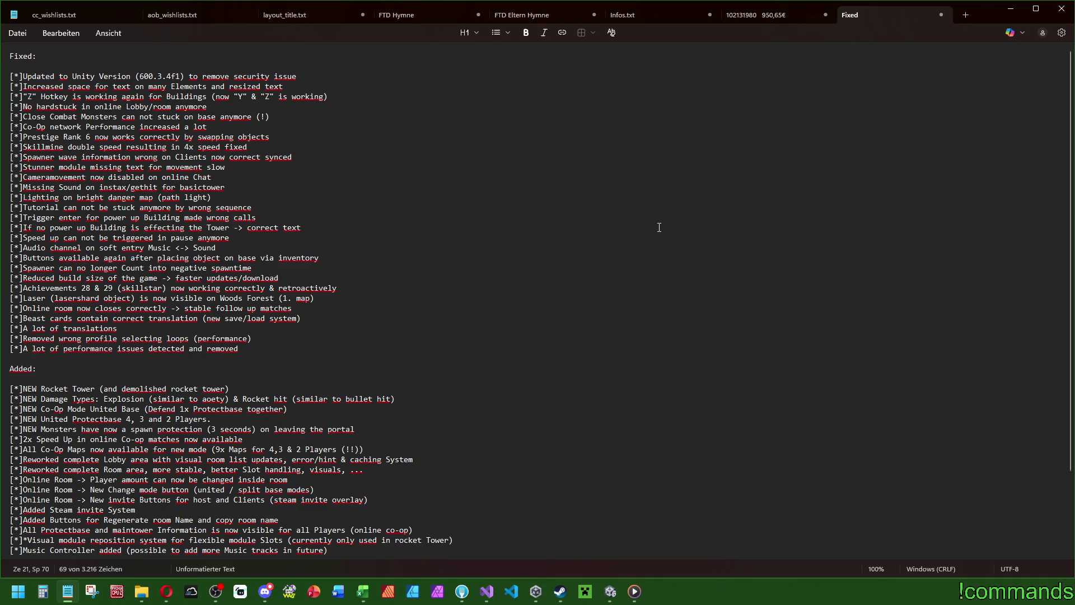
click(1013, 12)
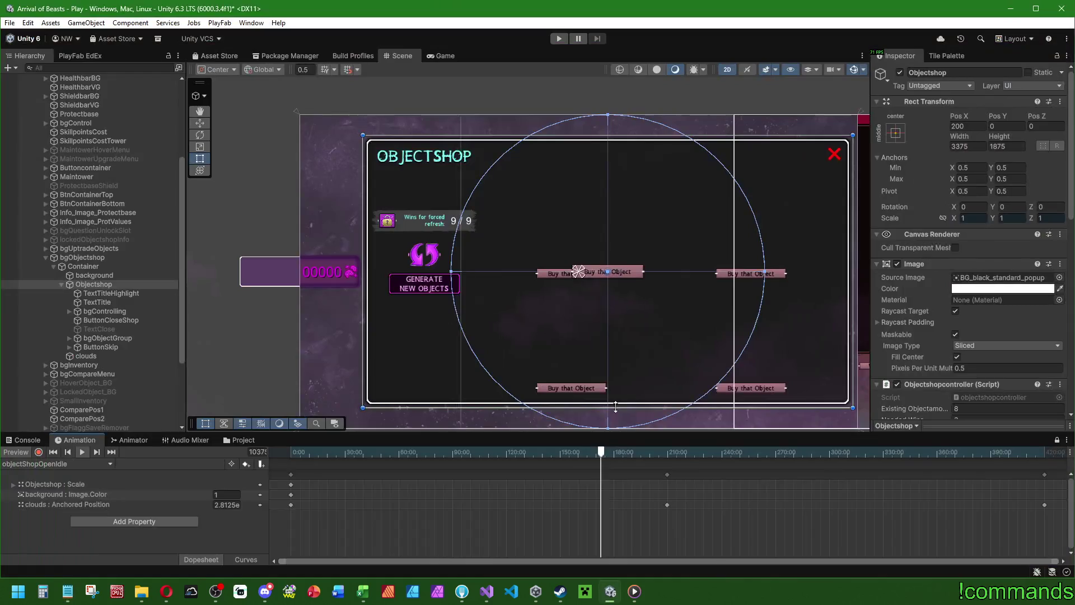
click(265, 591)
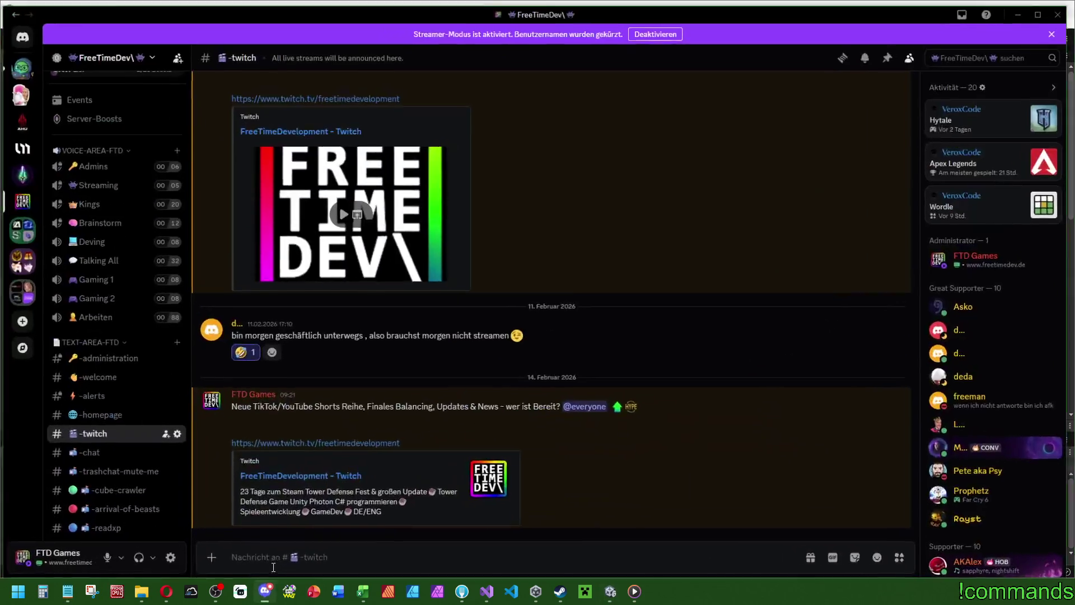
Step: Move from #arrival-of-beasts to the #report_bugs channel in the FreeTimeDev server
click(100, 507)
scroll(101, 448, down, 3)
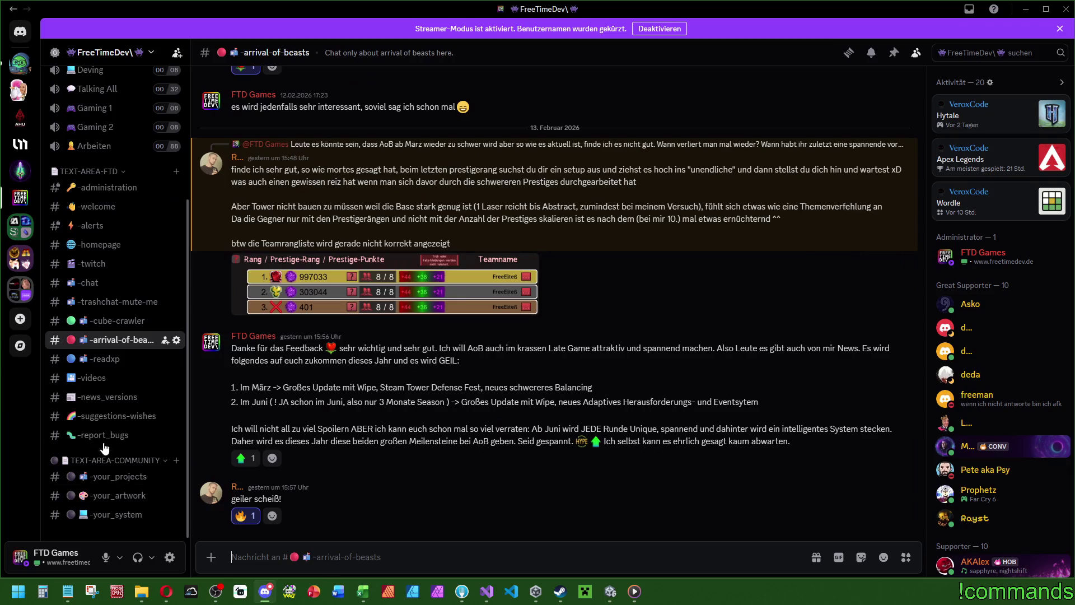
click(104, 434)
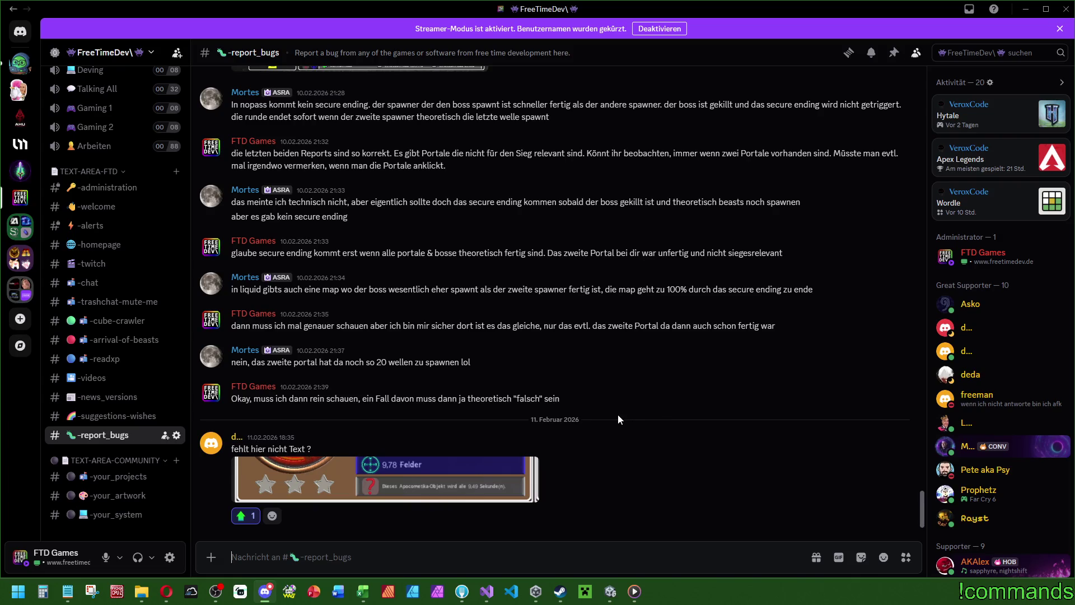
Step: Scroll the bug reports and view the tower overlay screenshot full size
scroll(633, 411, up, 10)
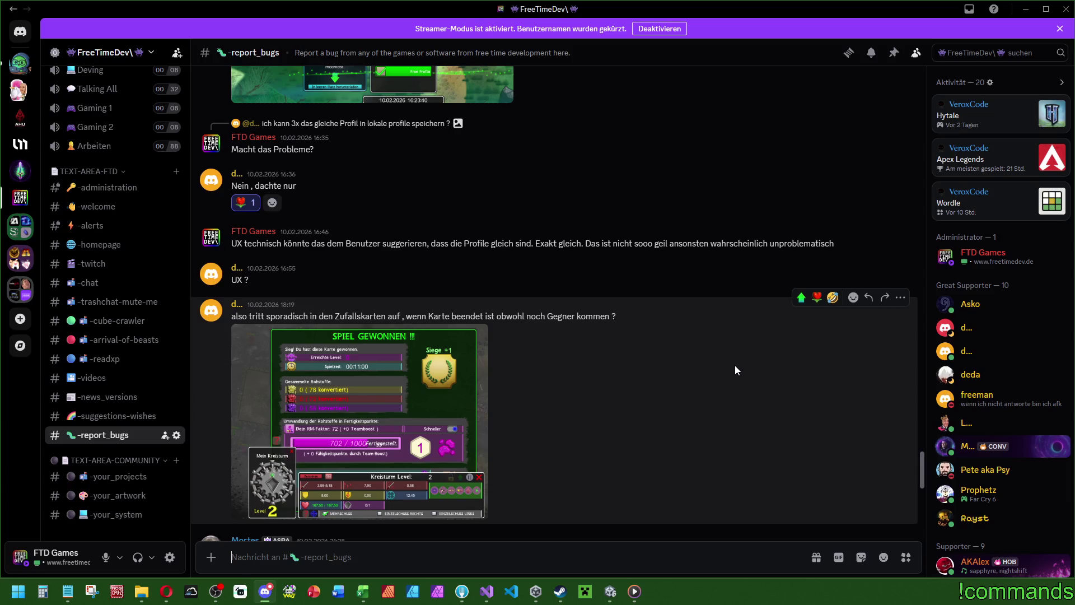
scroll(679, 378, down, 3)
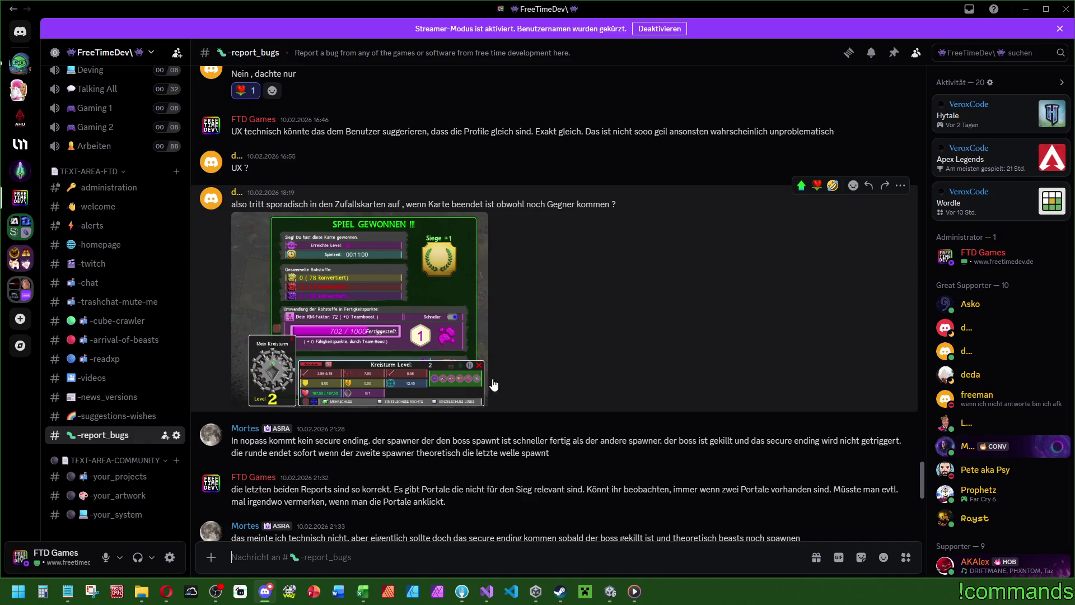
scroll(490, 378, up, 8)
scroll(524, 373, up, 10)
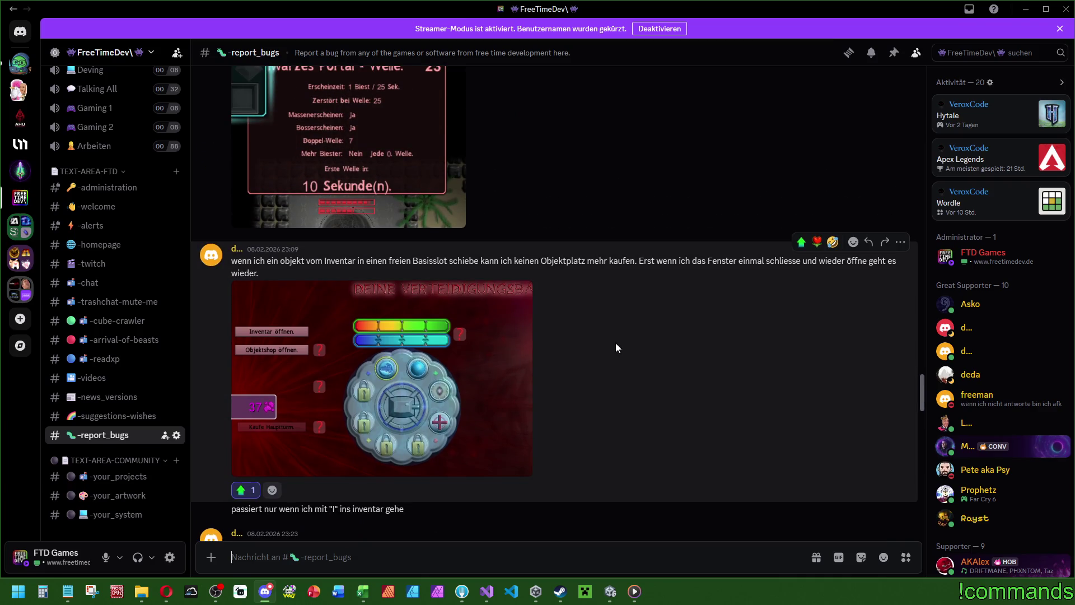
scroll(615, 344, down, 2)
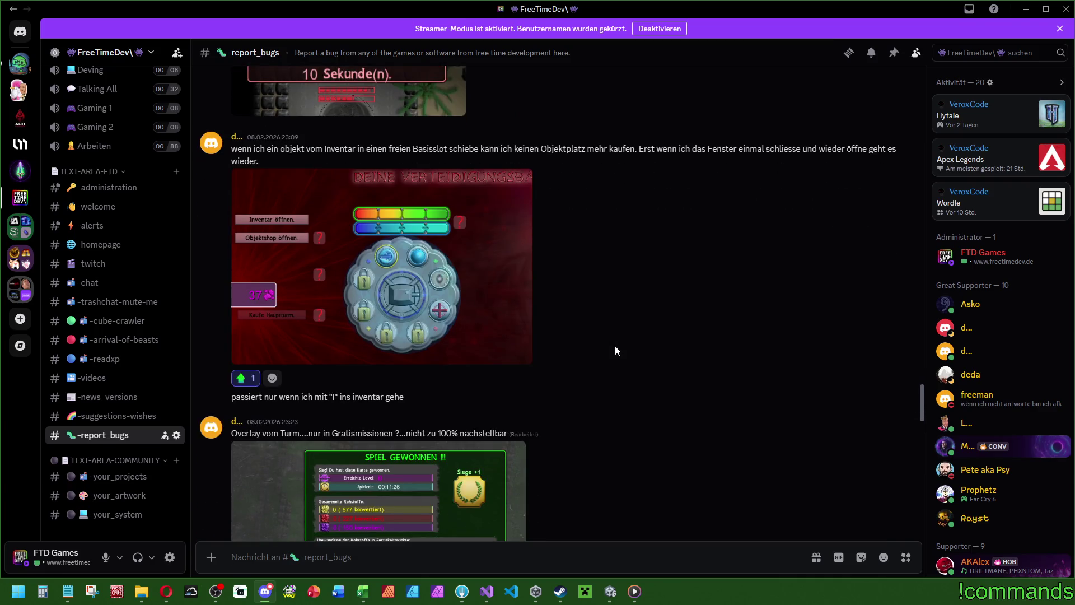
scroll(613, 328, down, 4)
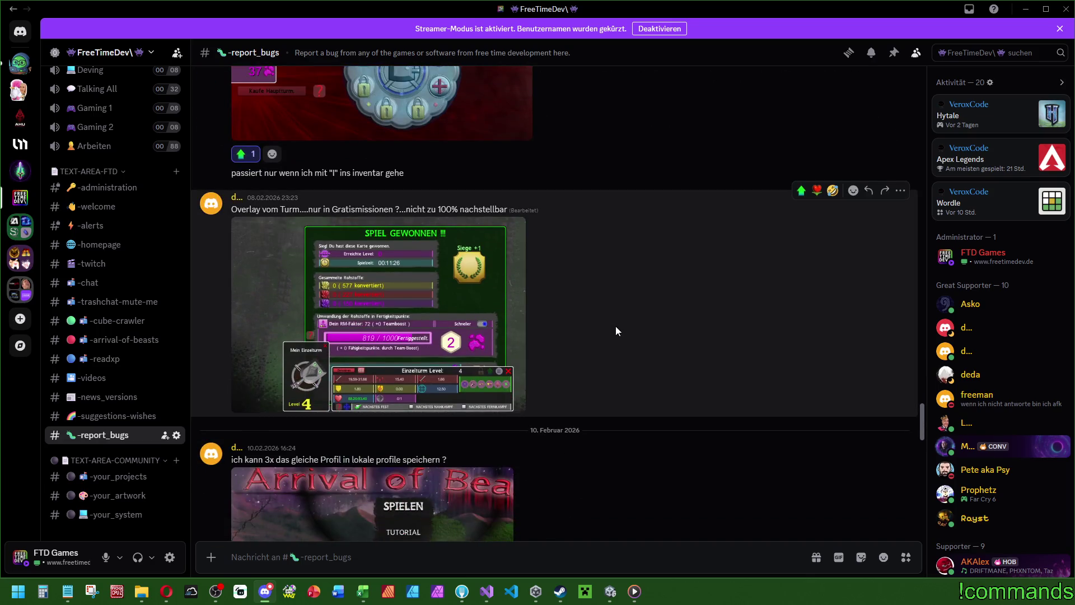
click(388, 292)
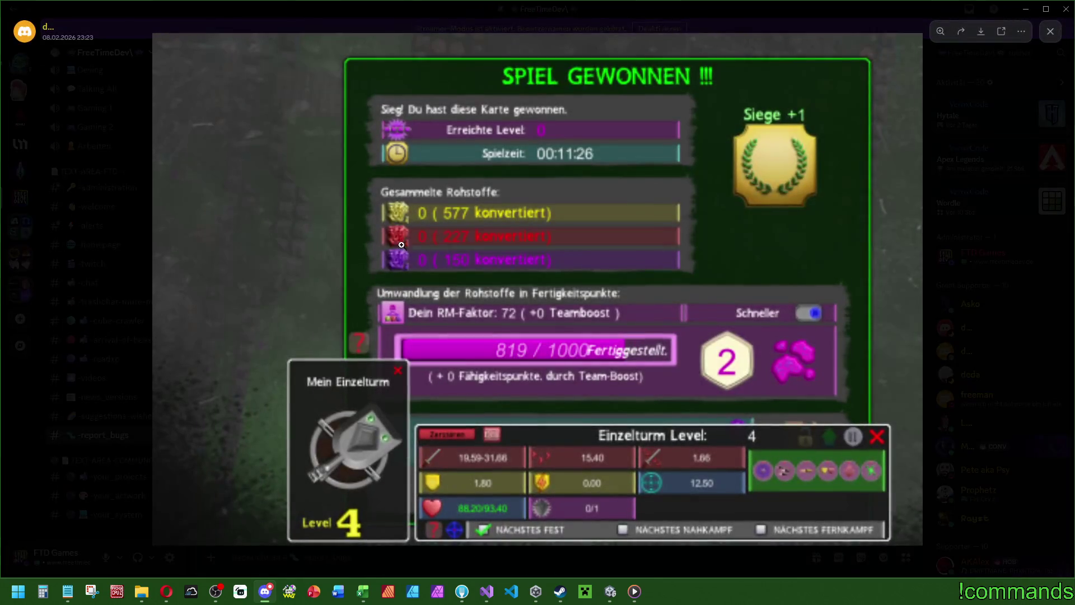
click(960, 334)
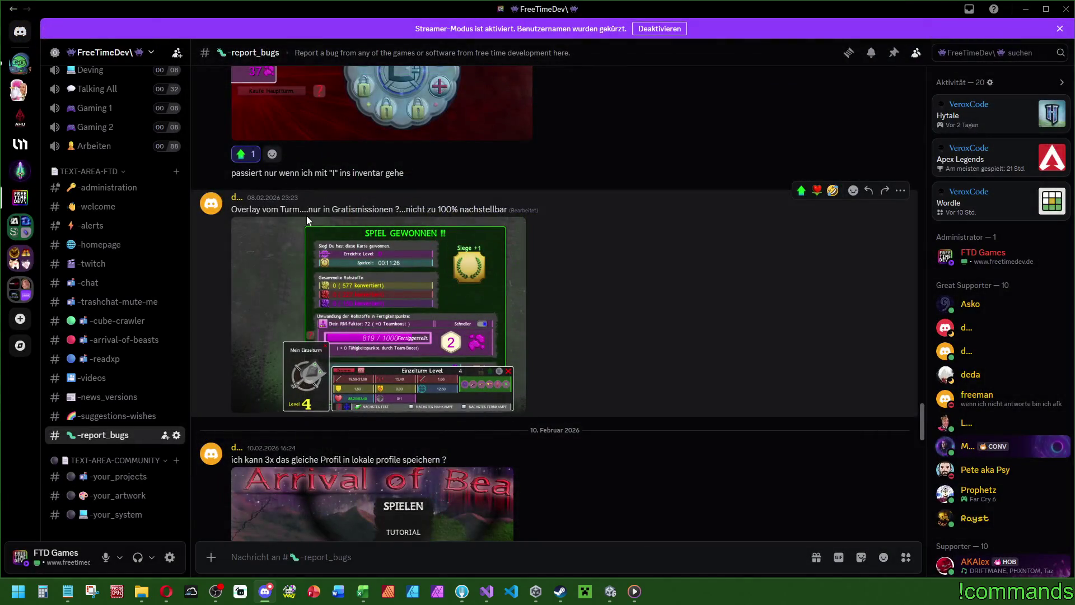
click(476, 280)
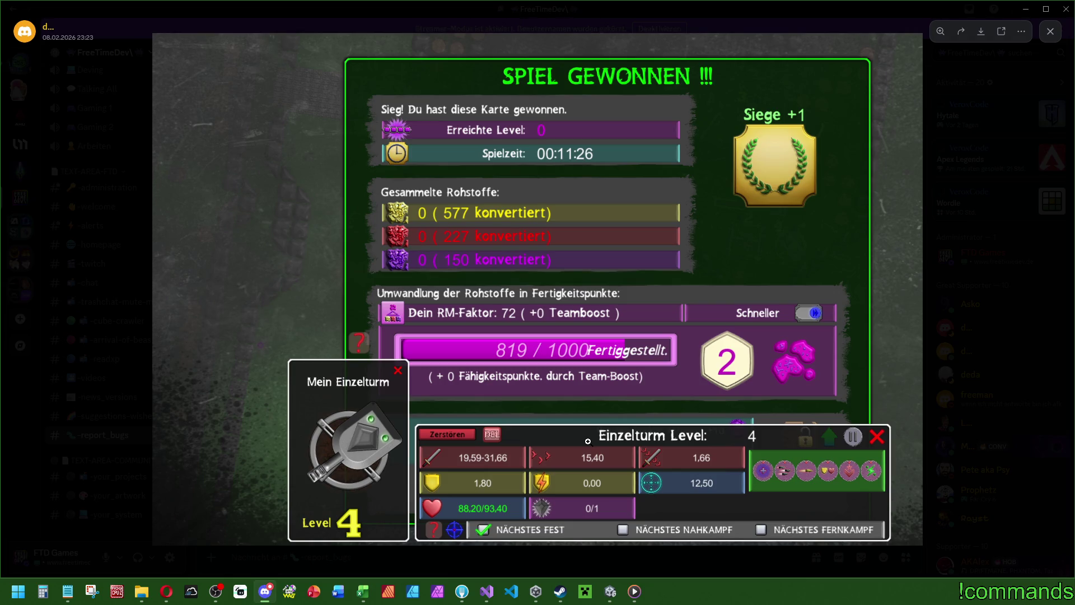
key(Escape)
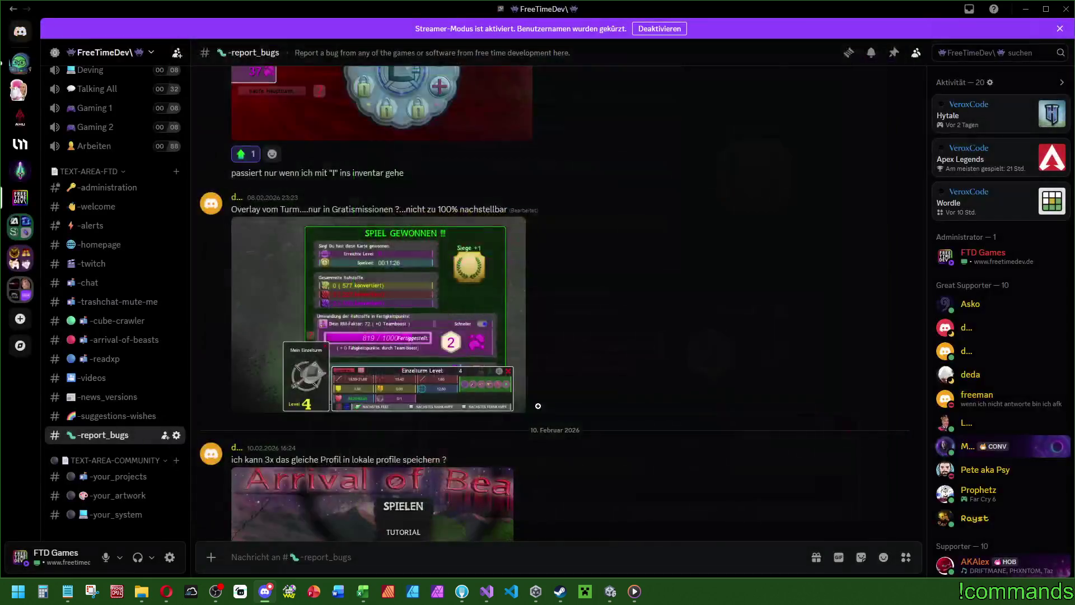
Step: View the inventory bug screenshot and read the report about moving objects into free base slots
scroll(465, 421, up, 5)
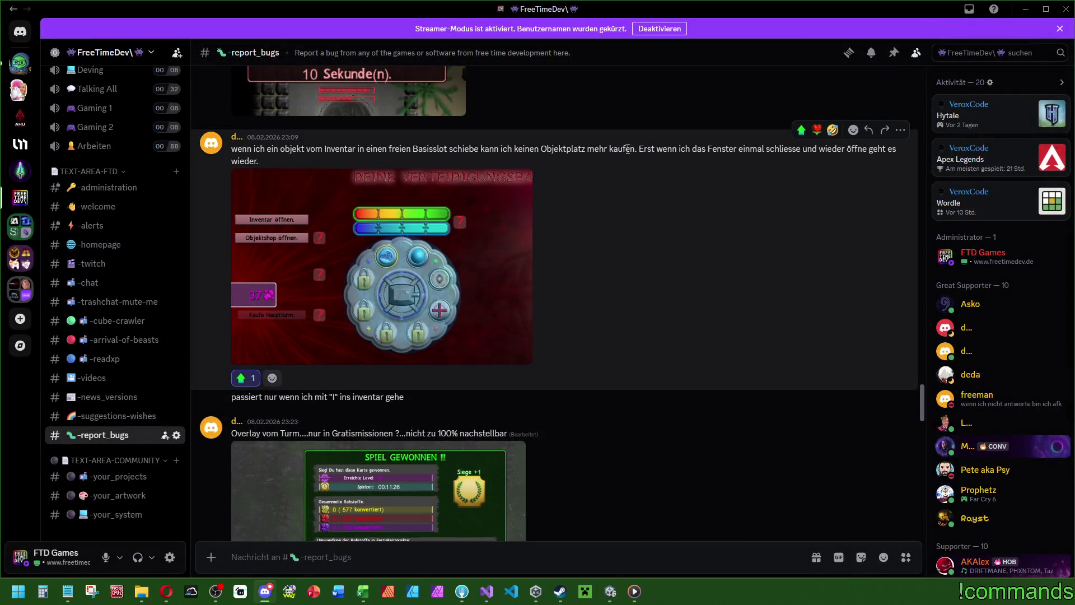
click(334, 218)
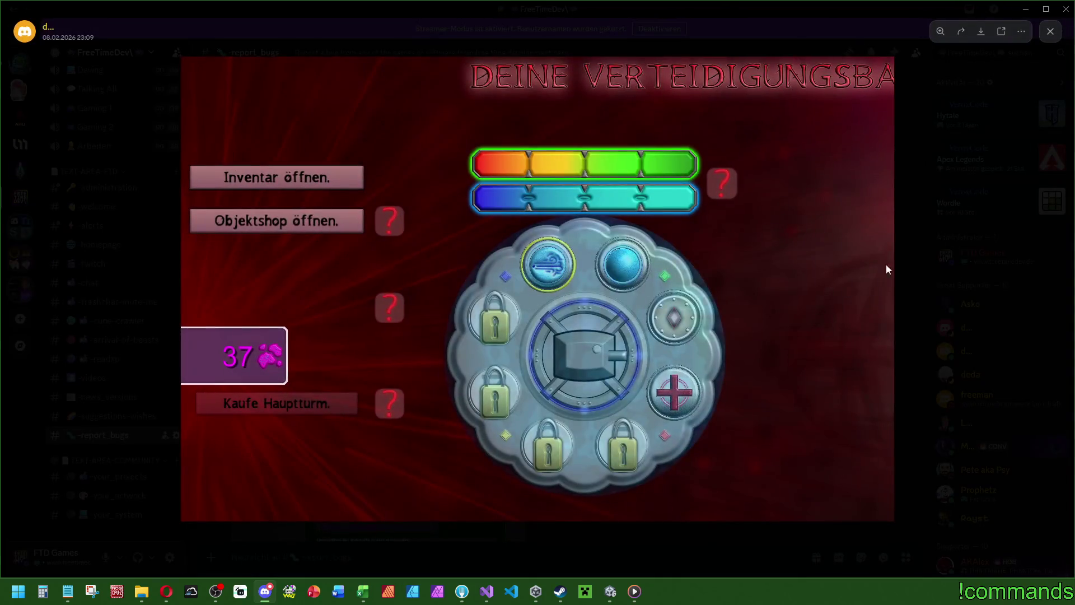
key(Escape)
drag(353, 149, 487, 149)
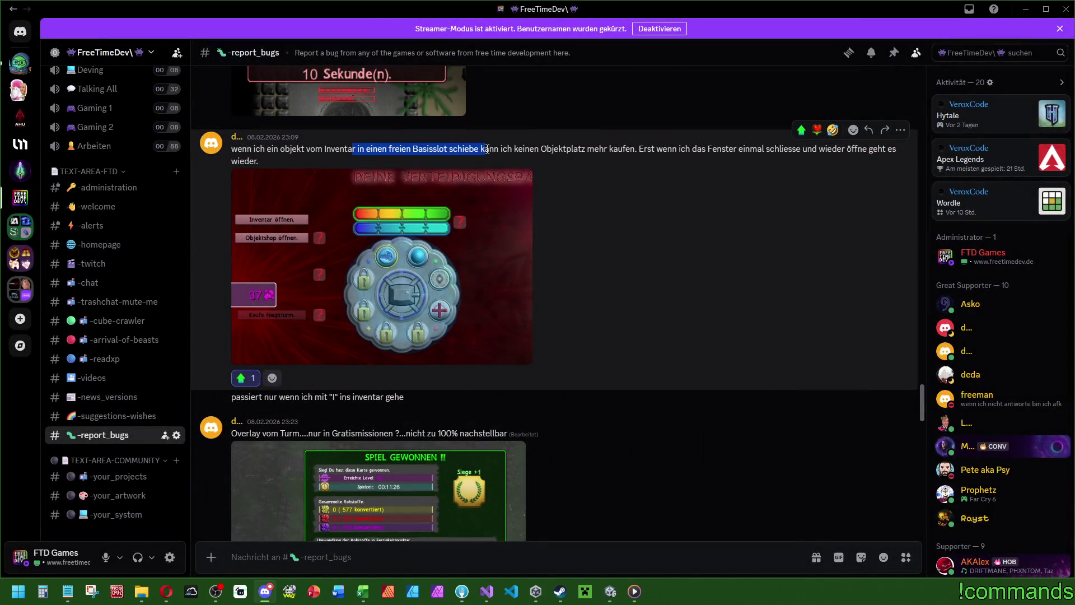
click(599, 278)
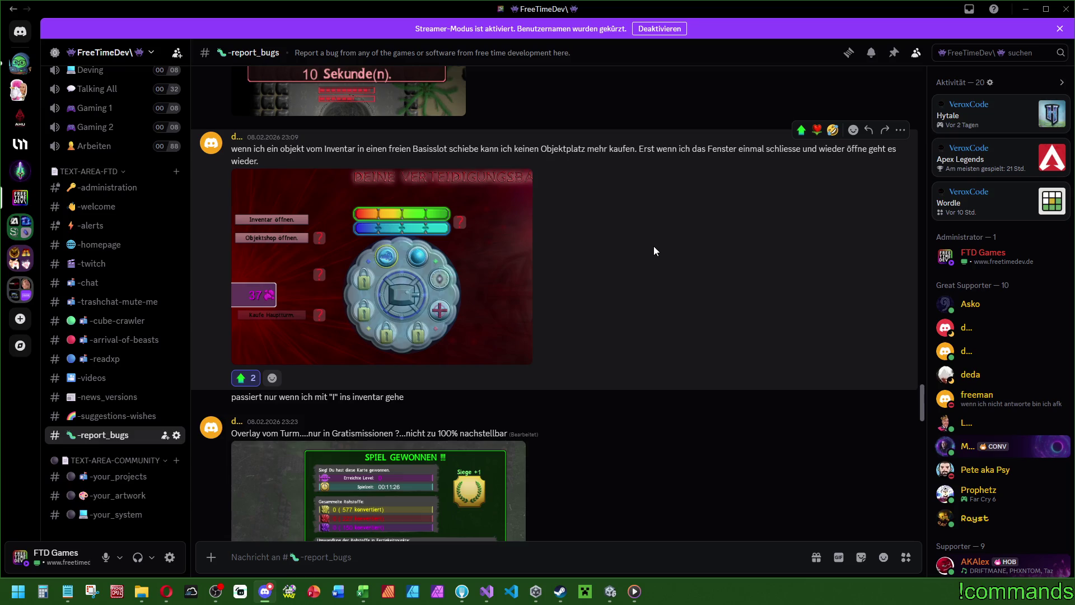
click(610, 591)
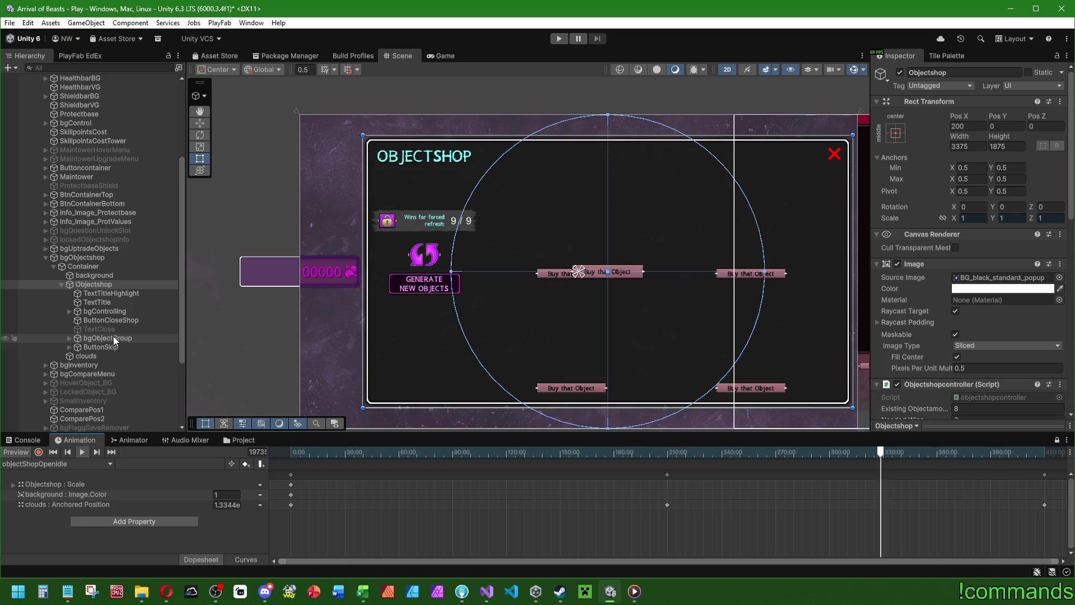
Step: Move ButtonSkip in the object shop to Pos X 384, Pos Y -128
scroll(583, 236, up, 2)
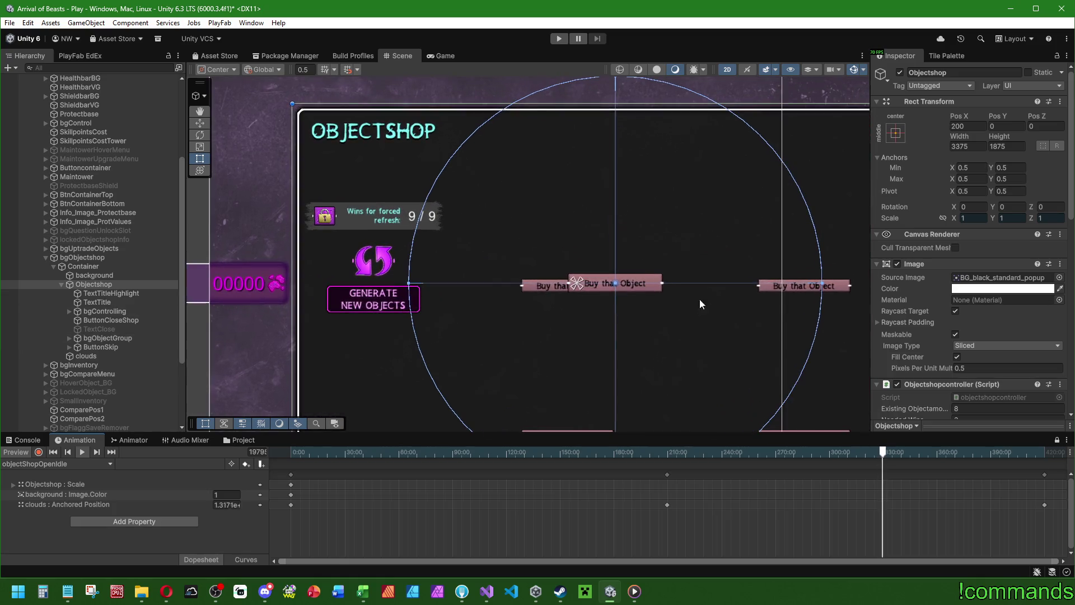
click(101, 347)
drag(959, 116, 1063, 116)
mouse_move(623, 268)
mouse_down()
mouse_move(447, 149)
mouse_move(522, 230)
mouse_up()
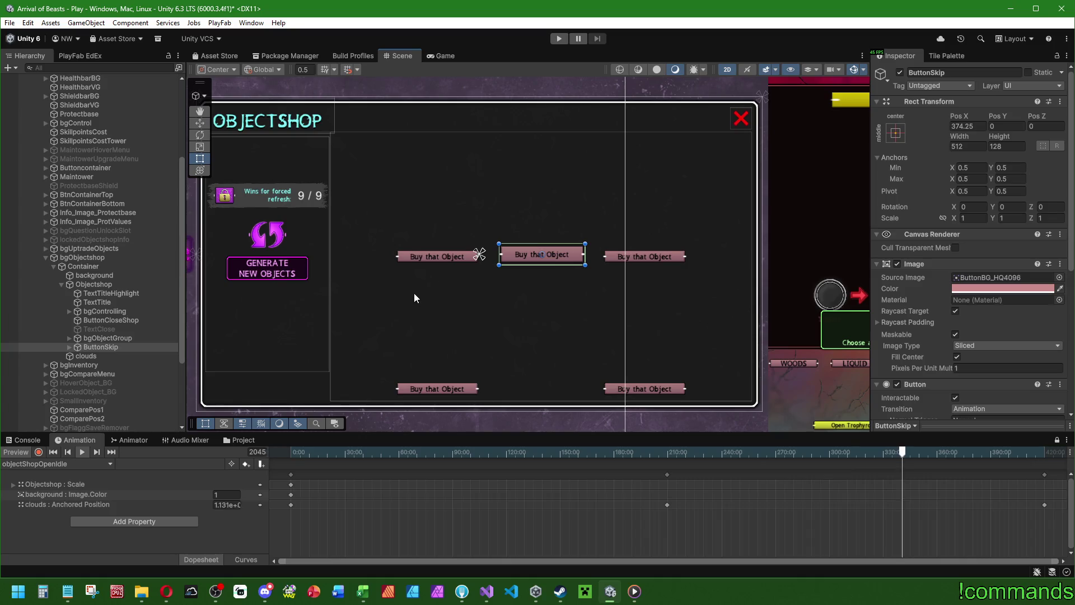
mouse_move(1006, 118)
mouse_down()
mouse_move(446, 137)
mouse_move(414, 153)
mouse_up()
text(-)
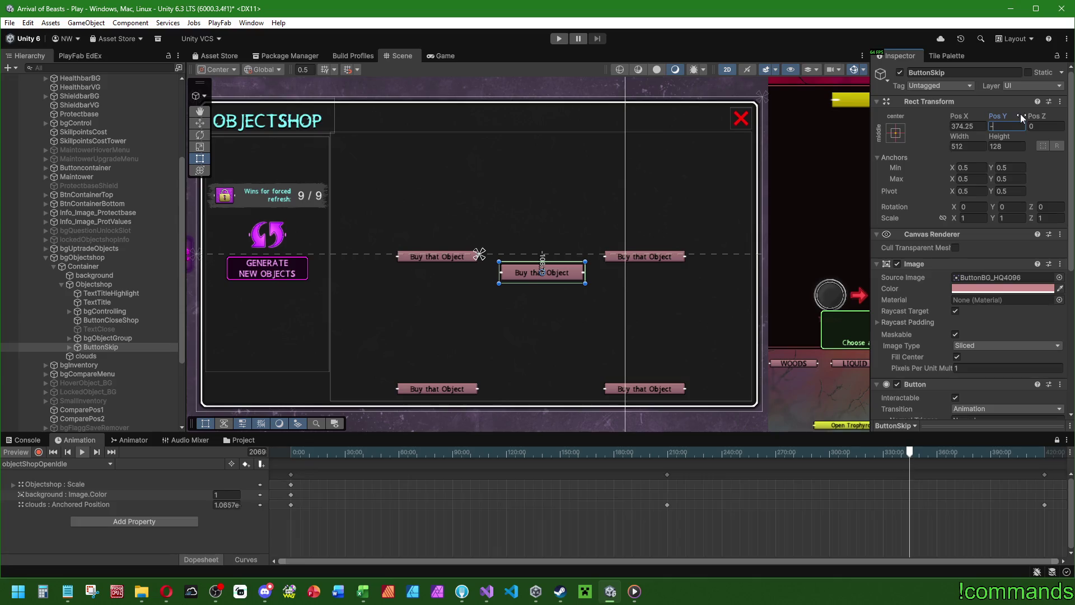
text(128)
key(shift+Tab)
text(384)
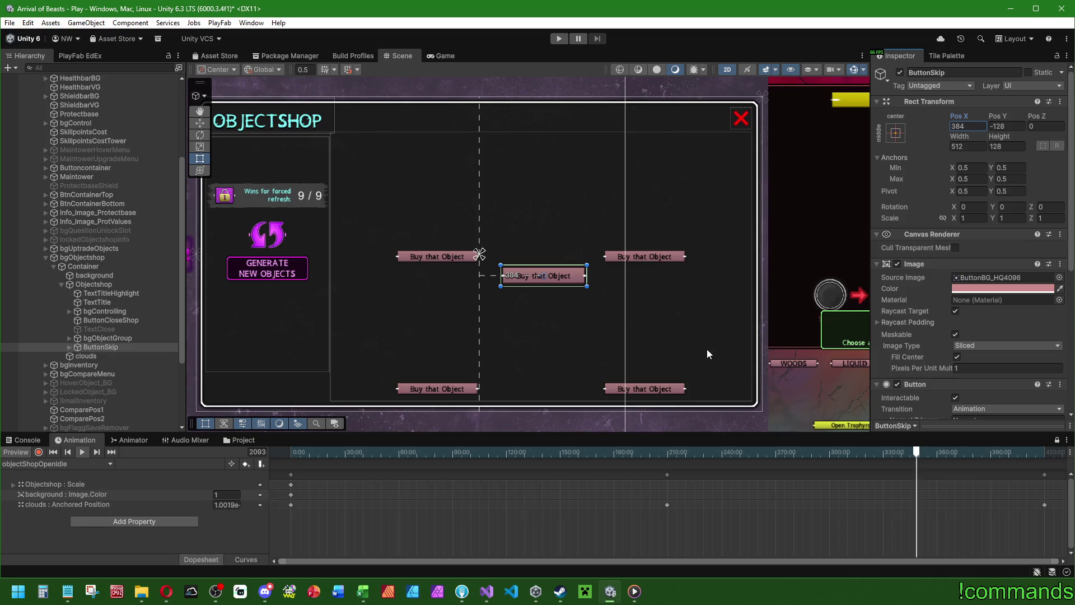
click(69, 347)
Step: Replace ButtonSkip's Text label 'Buy that Object' with 'Skip animation'
click(99, 364)
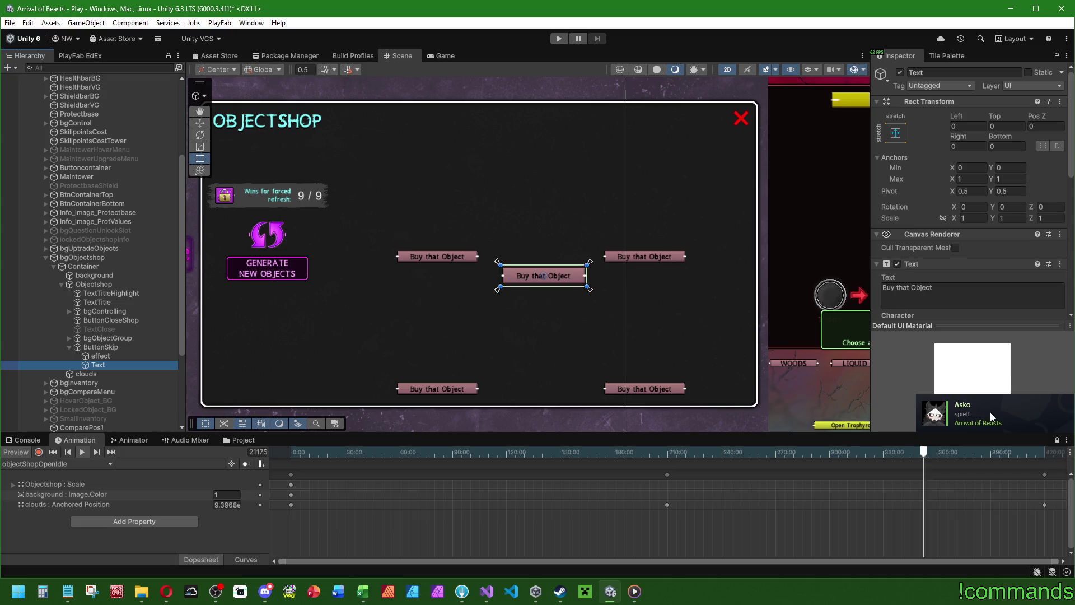
click(963, 294)
scroll(963, 219, down, 4)
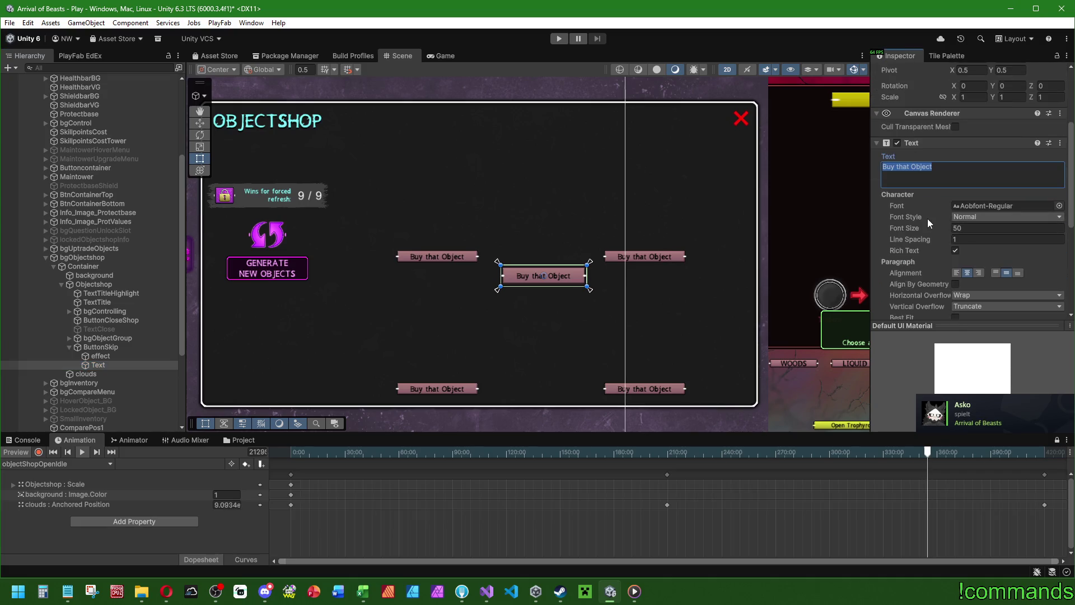
scroll(929, 224, down, 5)
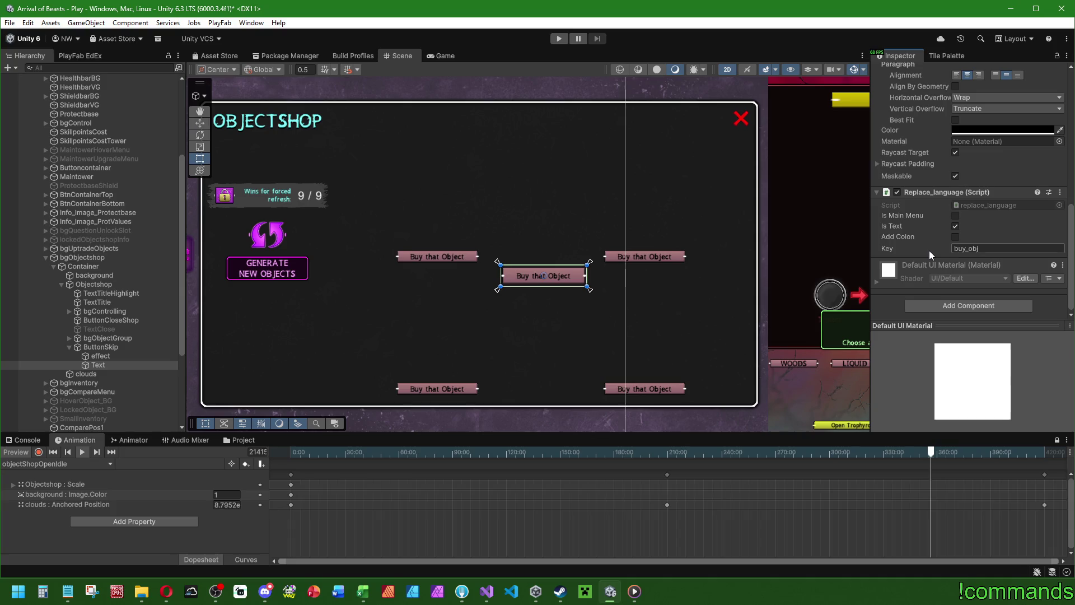
scroll(925, 246, up, 1)
scroll(925, 246, up, 9)
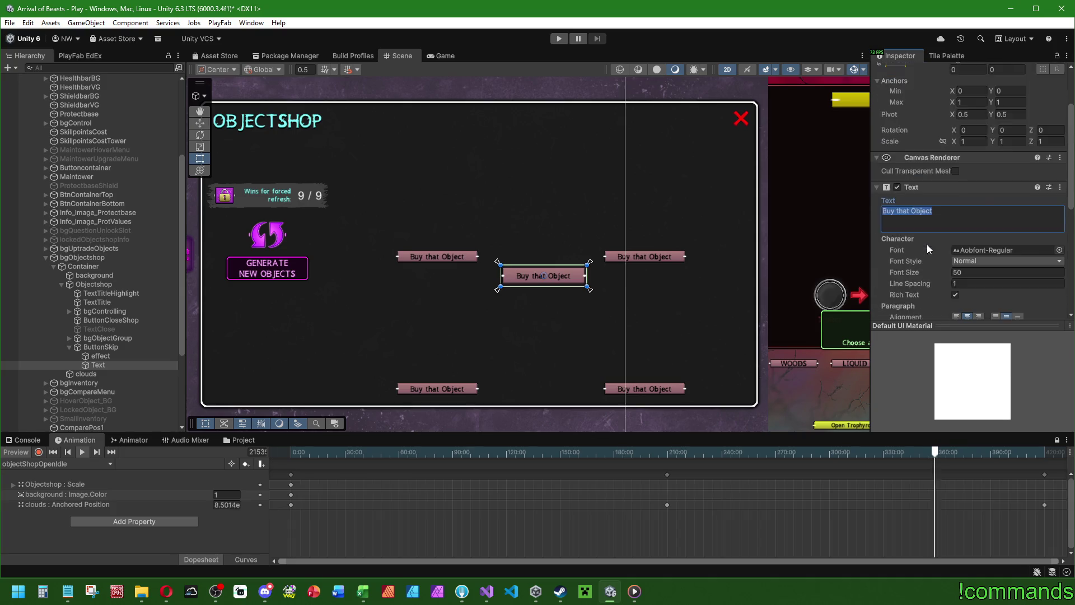
scroll(951, 260, down, 2)
key(ctrl+a)
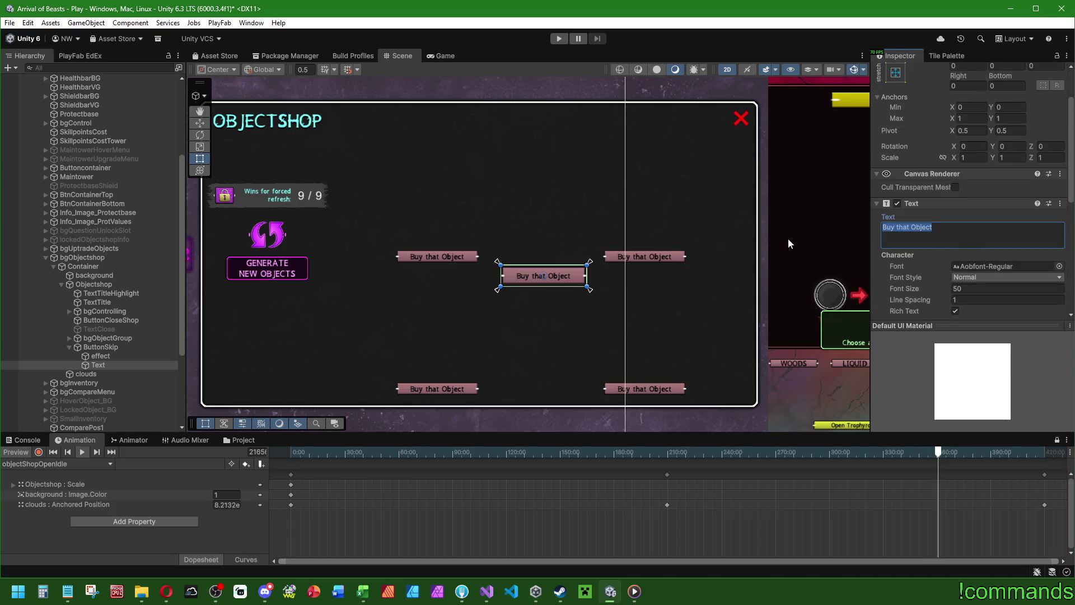
text(Skip)
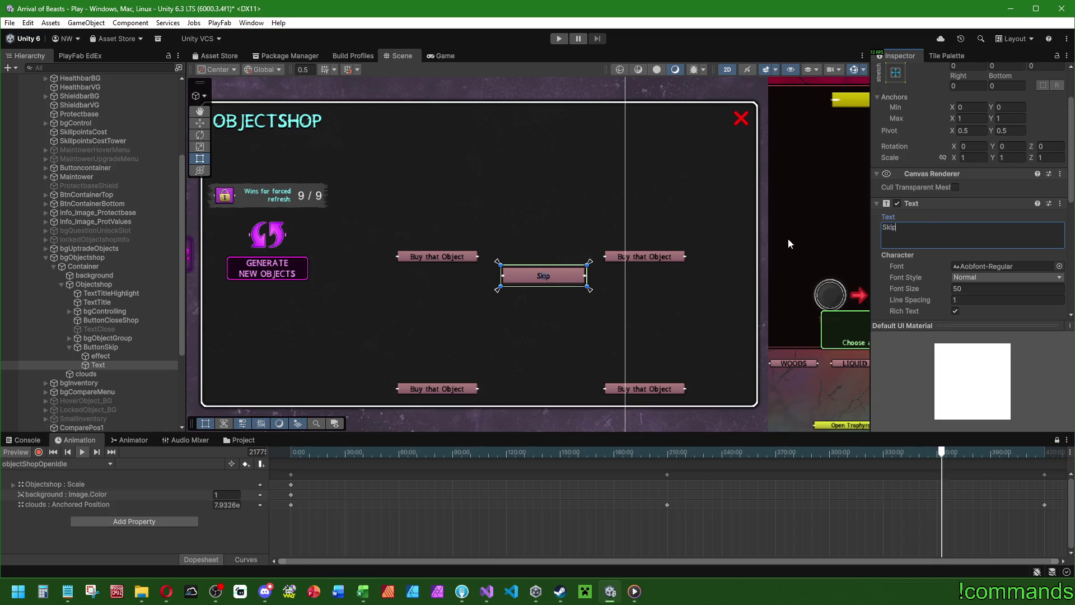
text( animation)
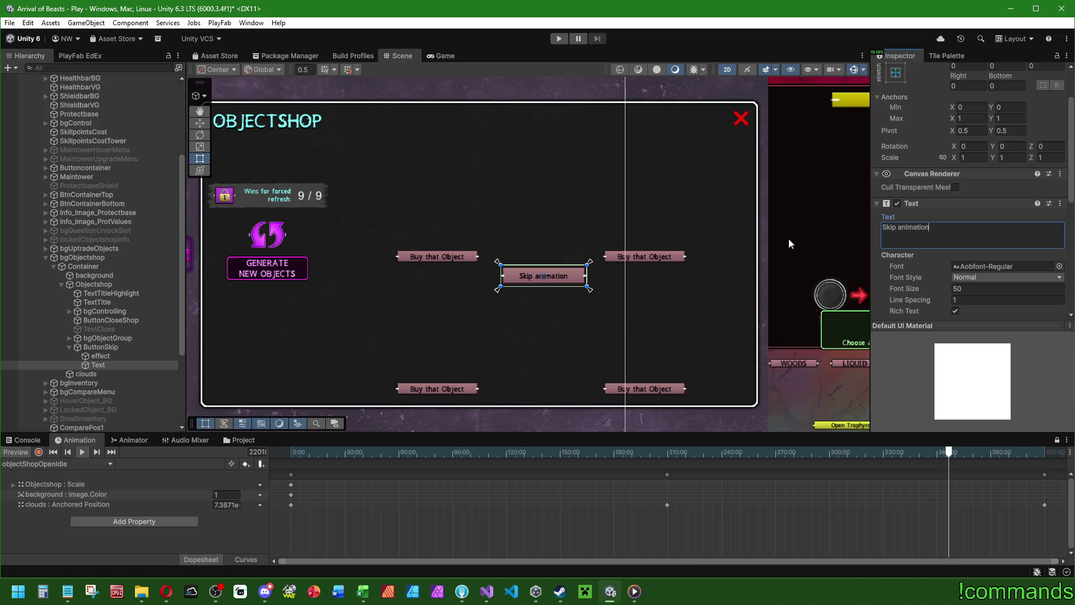
Step: Change the label's Replace_language Key from buy_obj to skip_anim
scroll(921, 294, down, 10)
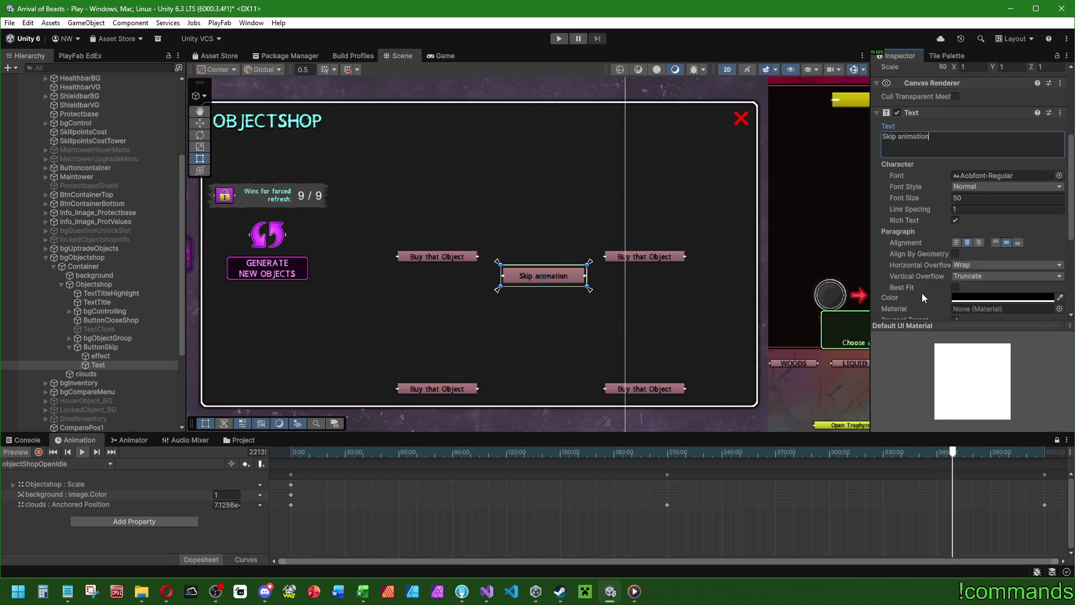
click(999, 266)
text(skip_anim)
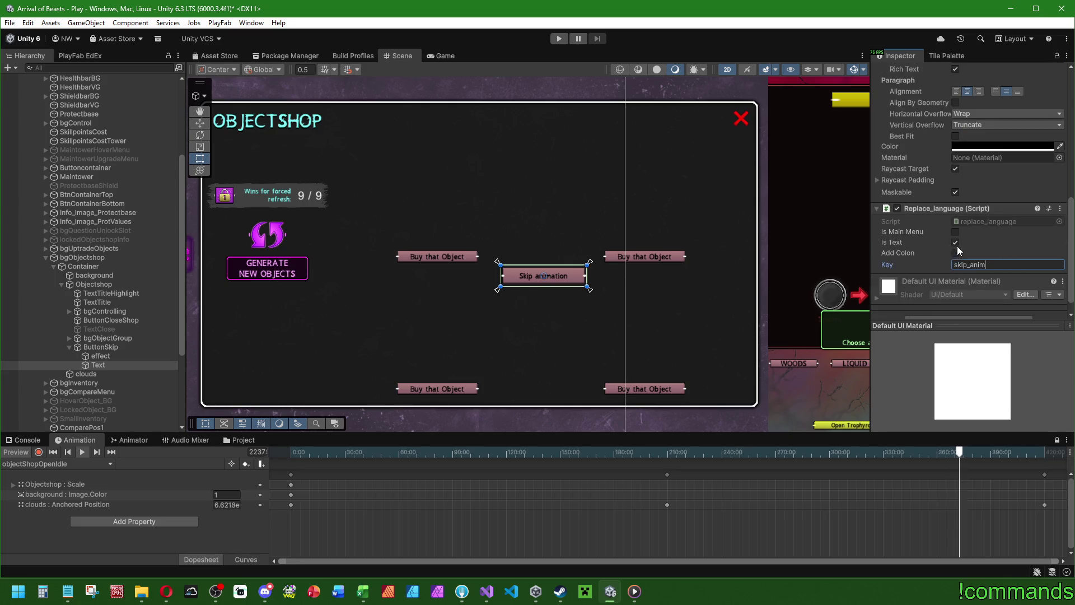
scroll(931, 251, up, 5)
click(952, 175)
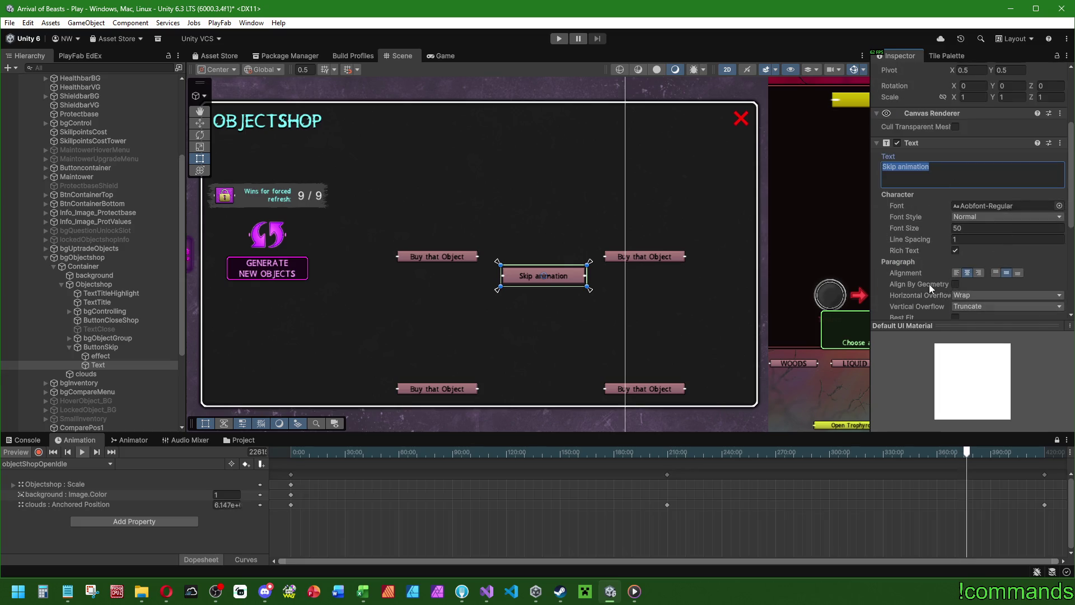
scroll(952, 268, down, 5)
scroll(962, 257, up, 4)
scroll(962, 257, up, 3)
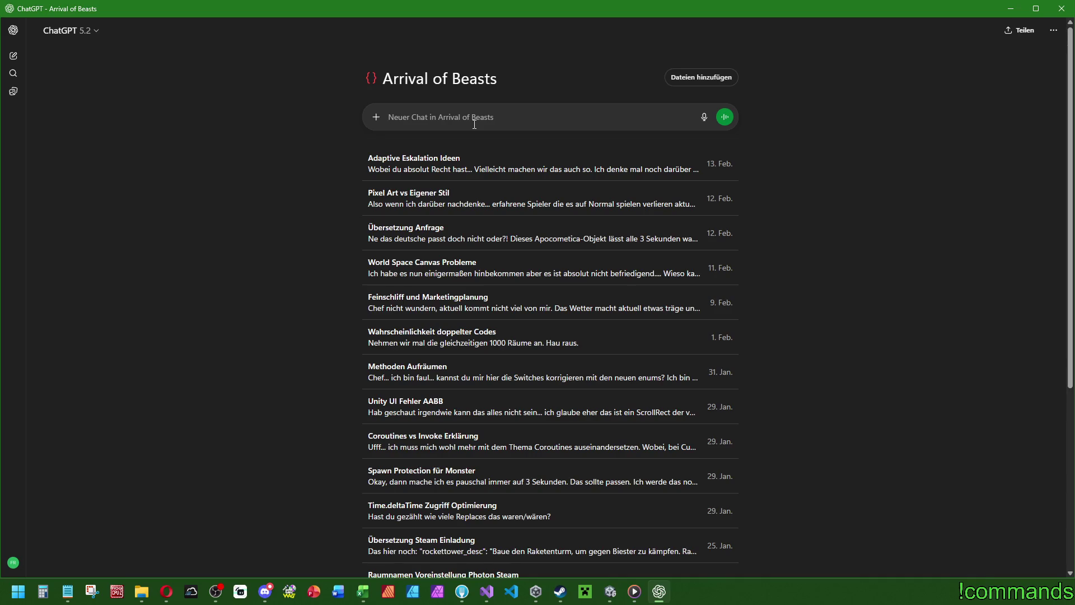
Step: Send ChatGPT '1x übersetzen bitte:' followed by the "skip_anim": "Skip animation" line
text(1x ü)
text(bersetzen bit)
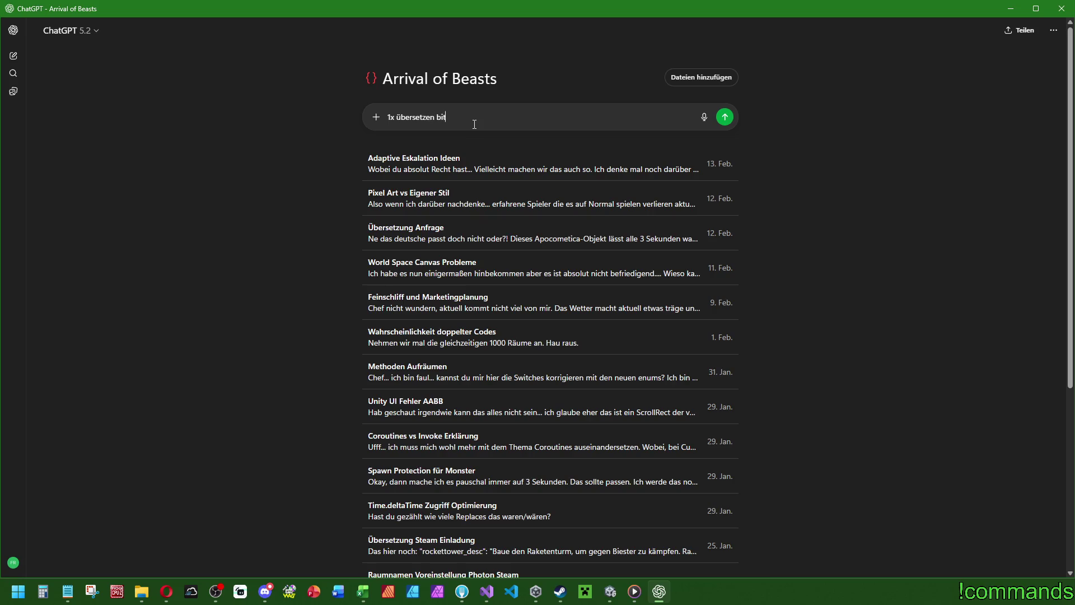
text(te:)
key(shift+Return)
key(shift+Return)
text("skip_anim")
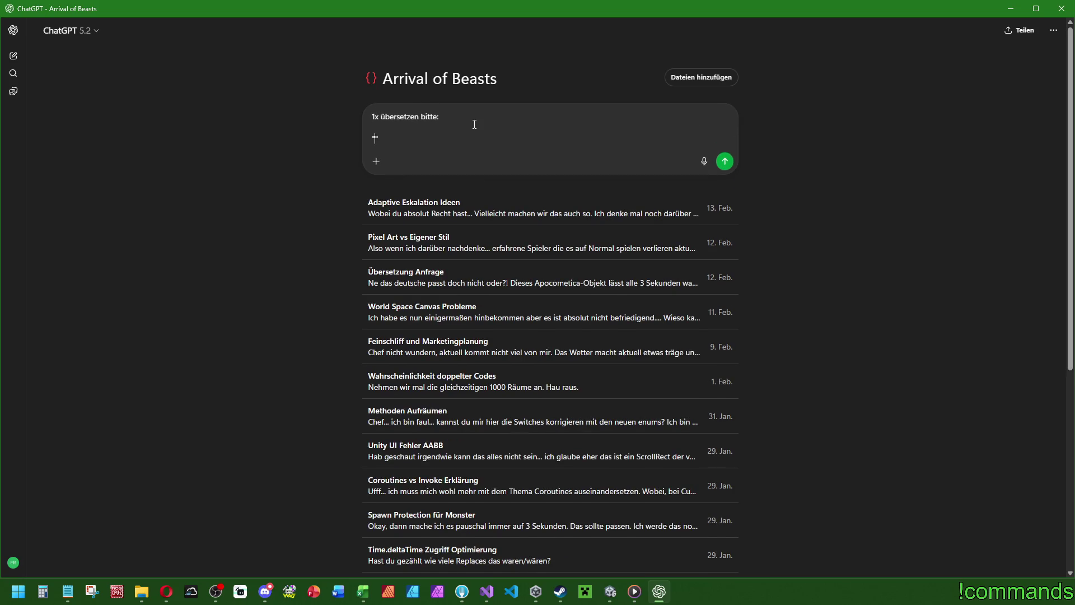
text(: "Skip)
text( animation)
key(Return)
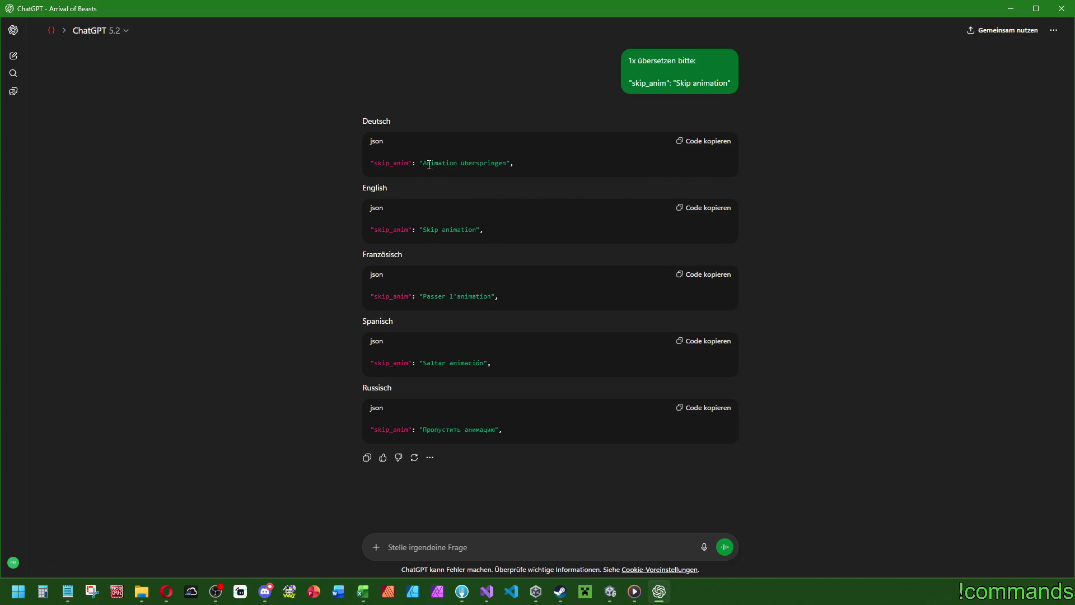
Step: Paste the English skip_anim line under // texts in Language_English.json
drag(423, 163, 634, 170)
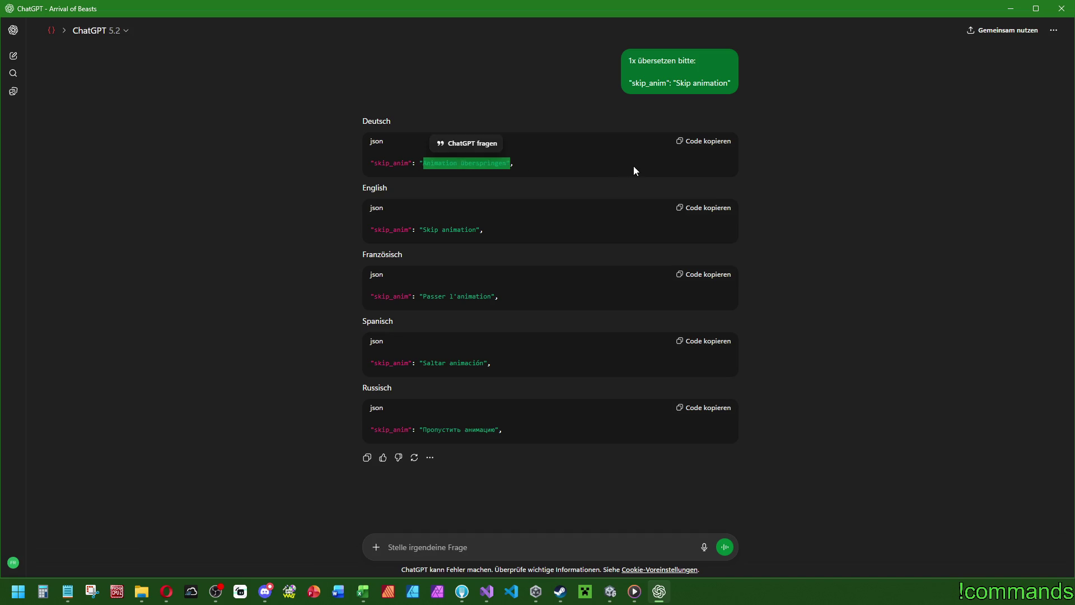
click(635, 171)
click(712, 141)
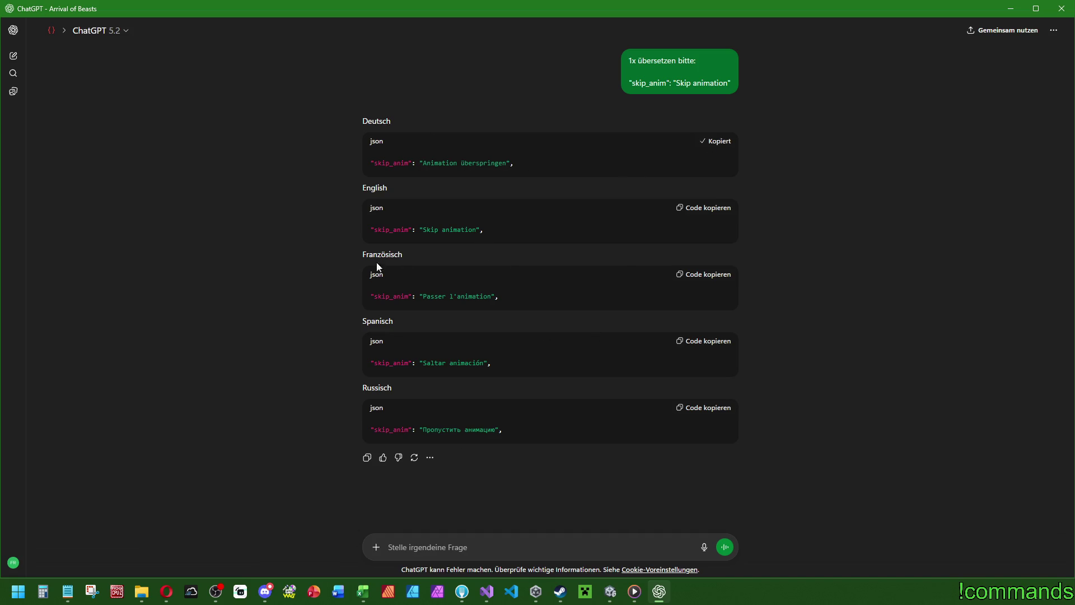
click(705, 208)
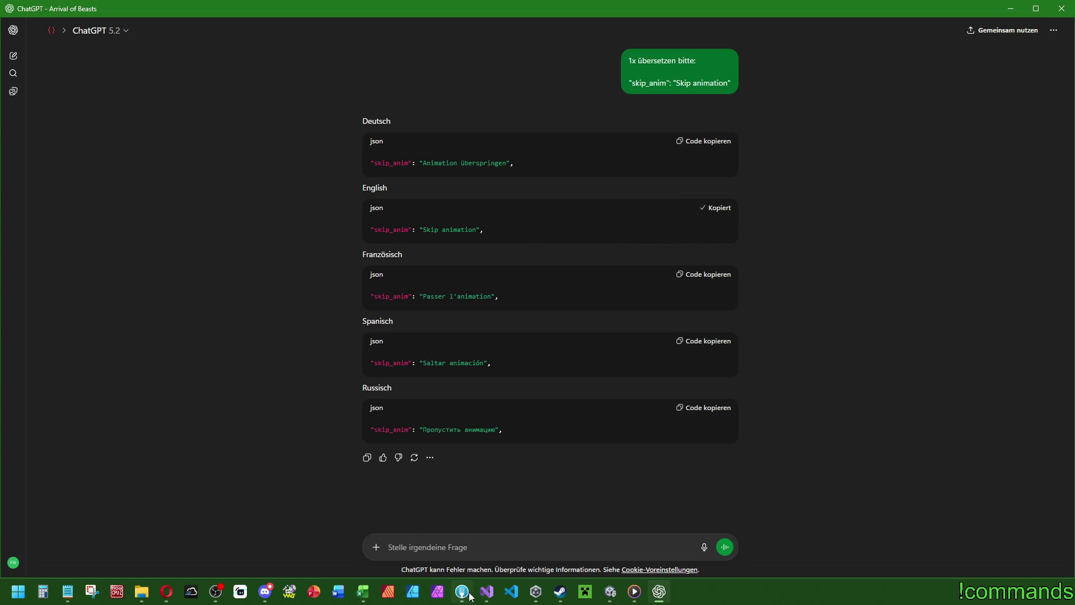
click(487, 591)
scroll(70, 392, down, 7)
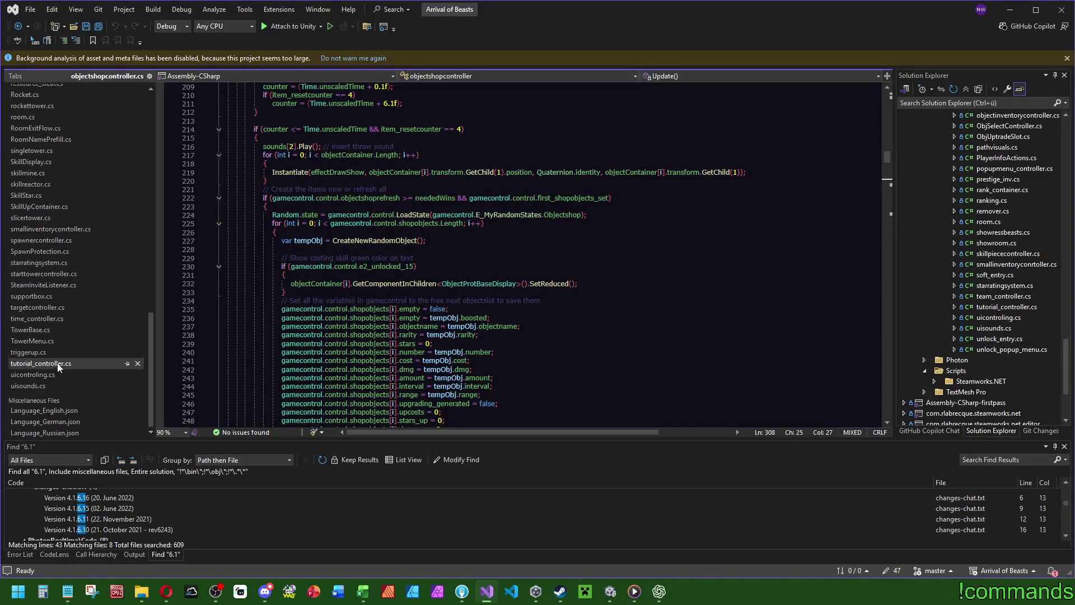
click(82, 408)
drag(888, 361, 892, 166)
double_click(238, 236)
key(End)
text("skip_anim": "Skip animation",)
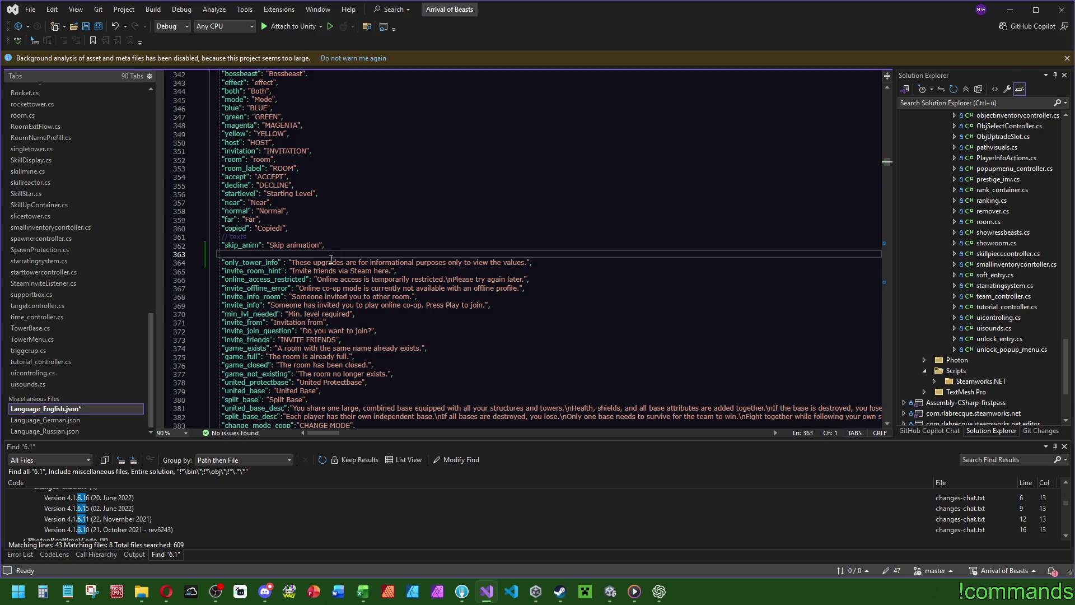
key(BackSpace)
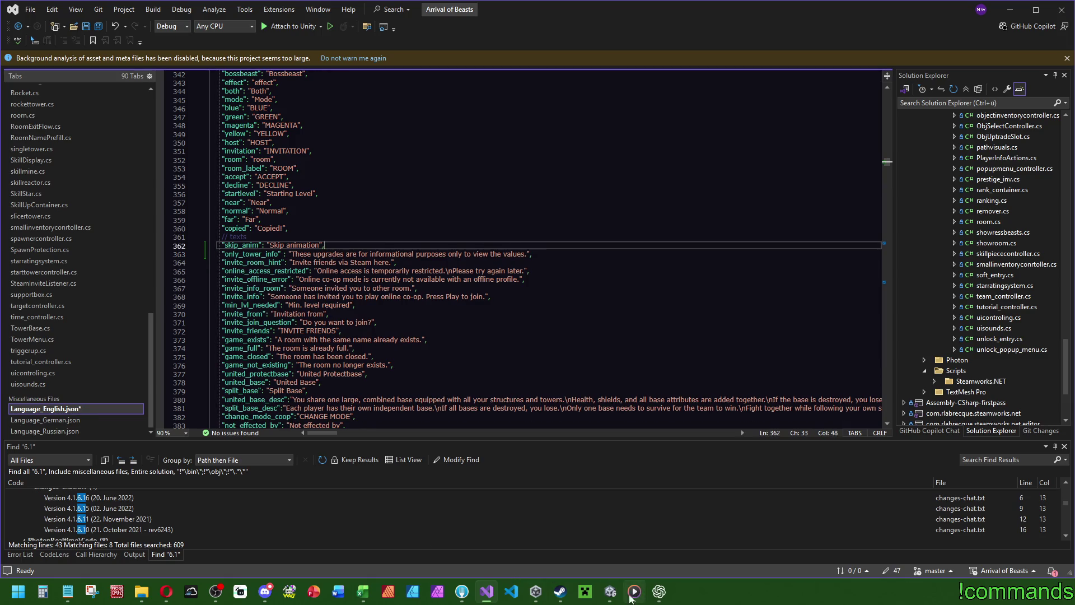
Step: Paste the German skip_anim translation under // texts in Language_German.json
mouse_move(659, 591)
click(720, 532)
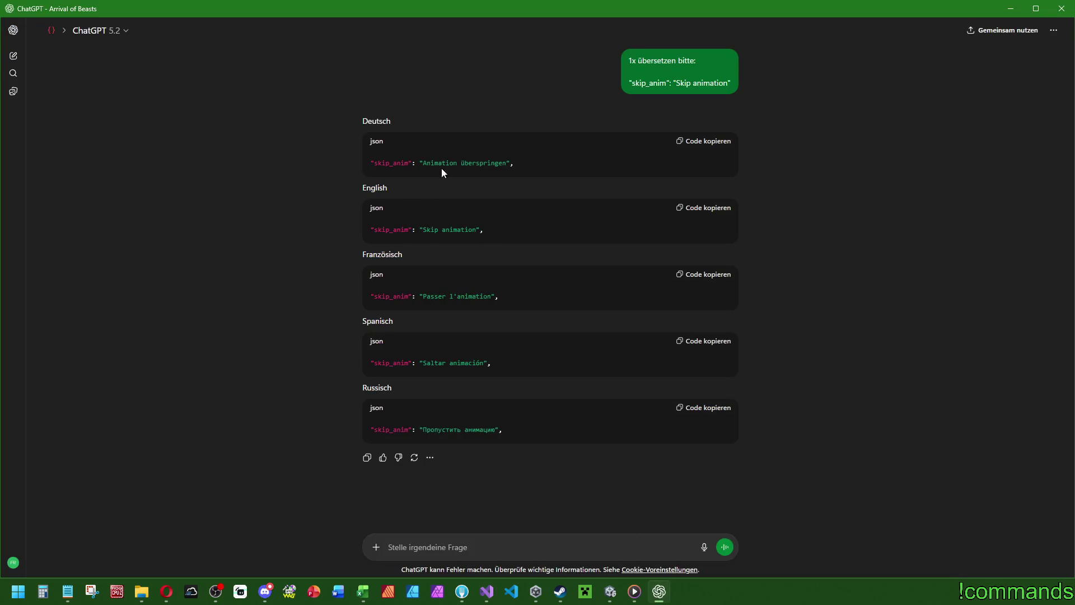
click(714, 143)
click(487, 591)
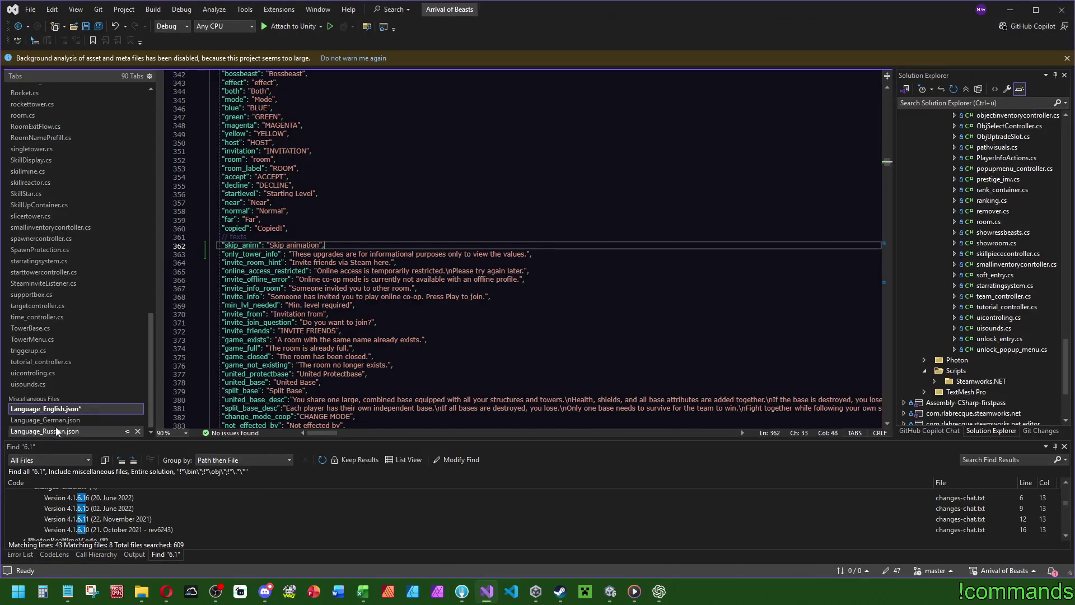
click(55, 419)
drag(887, 363, 887, 161)
click(285, 236)
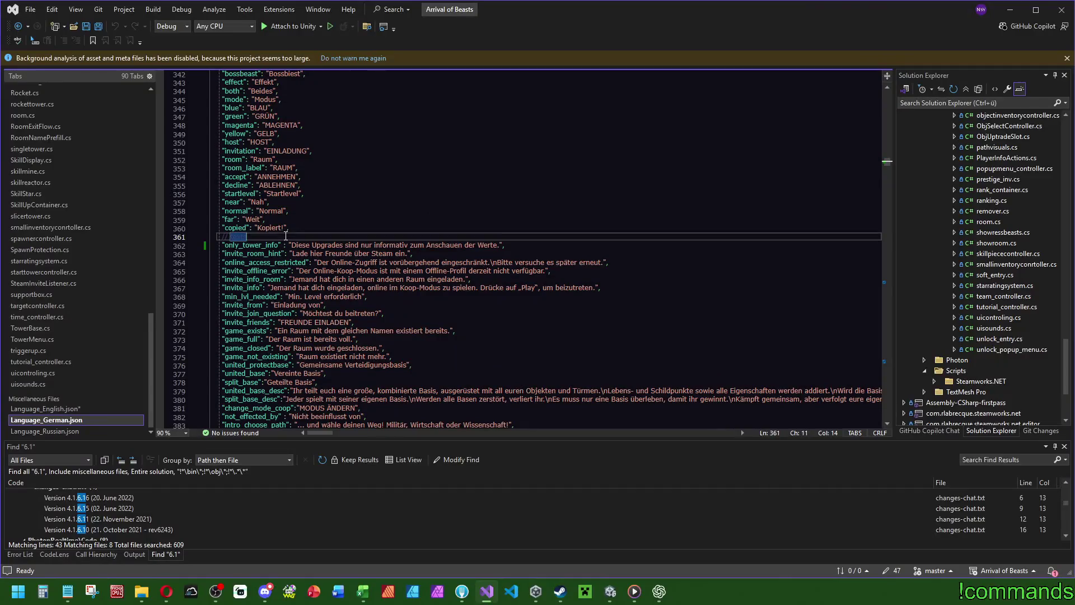
key(Return)
text("skip_anim": "Animation überspringen",)
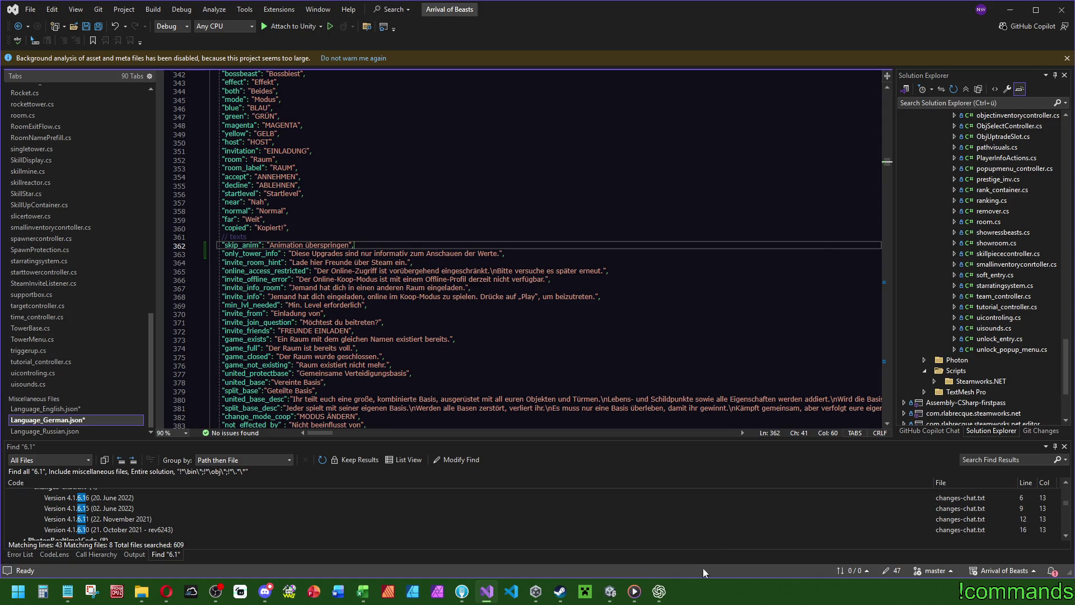
Step: Paste the Russian skip_anim translation into Language_Russian.json and save all files
click(659, 591)
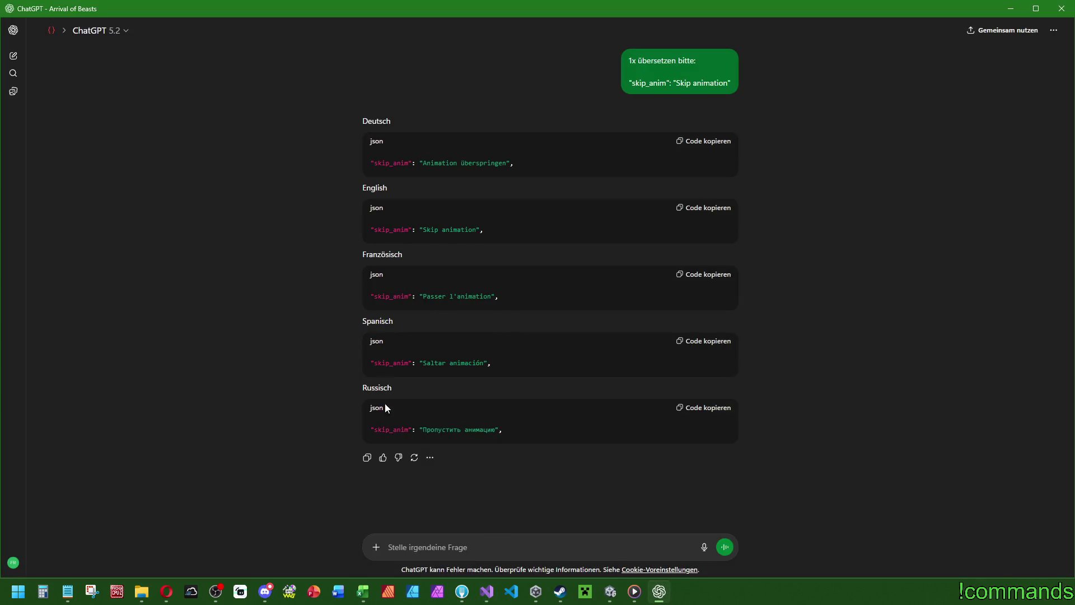
click(701, 409)
click(487, 591)
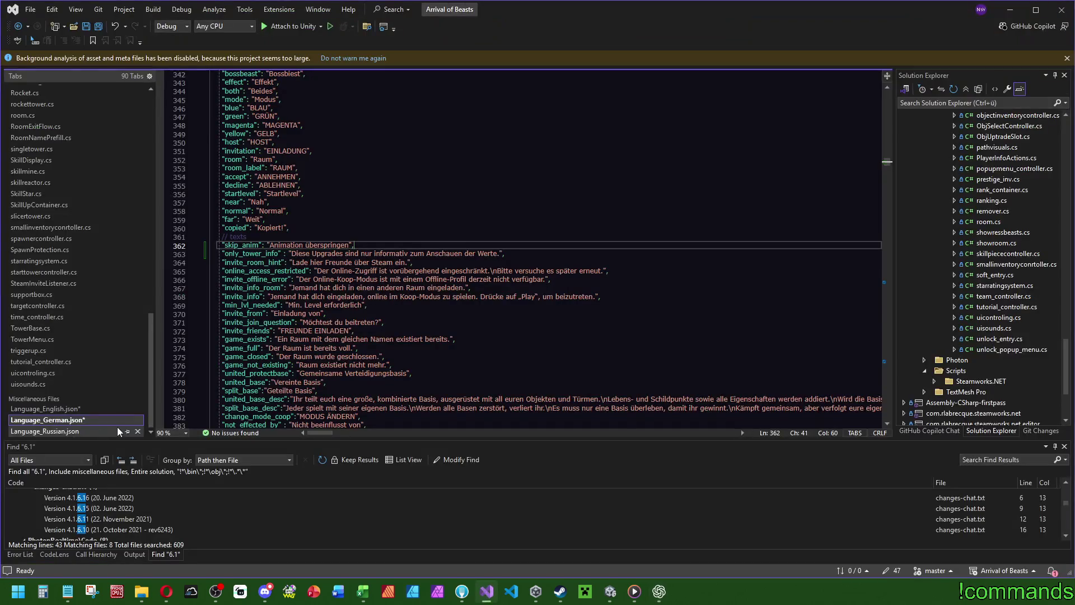
click(70, 431)
scroll(296, 197, up, 10)
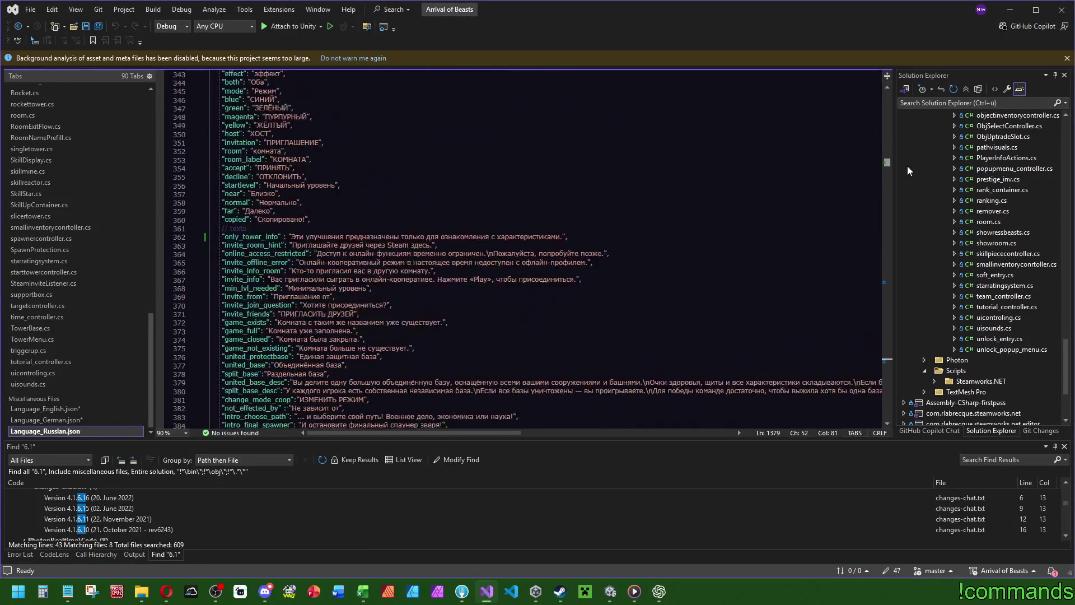
double_click(292, 178)
key(End)
key(Return)
key(ctrl+v)
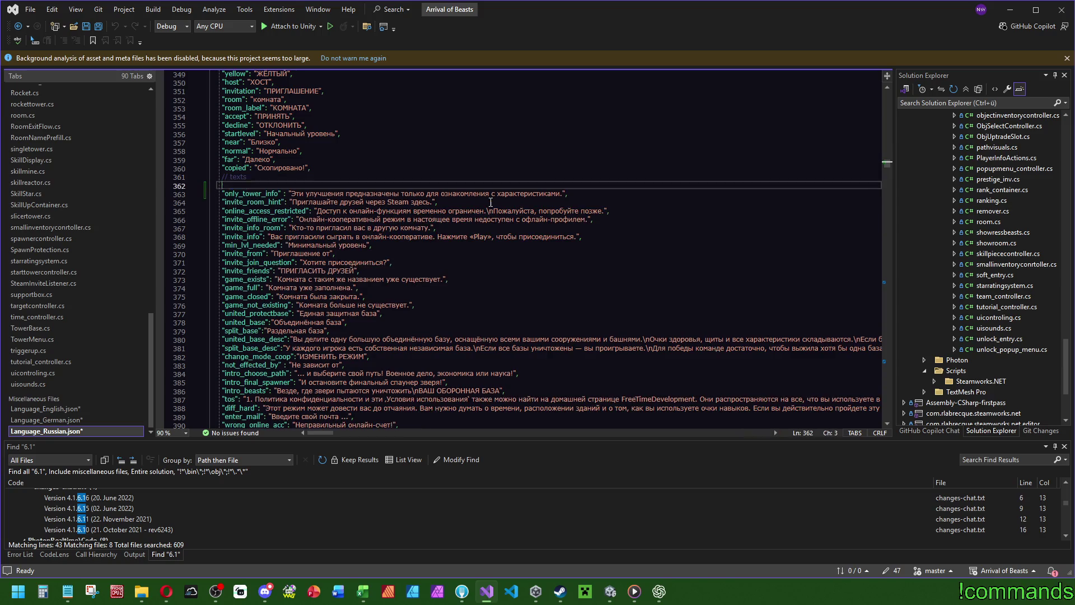
click(98, 26)
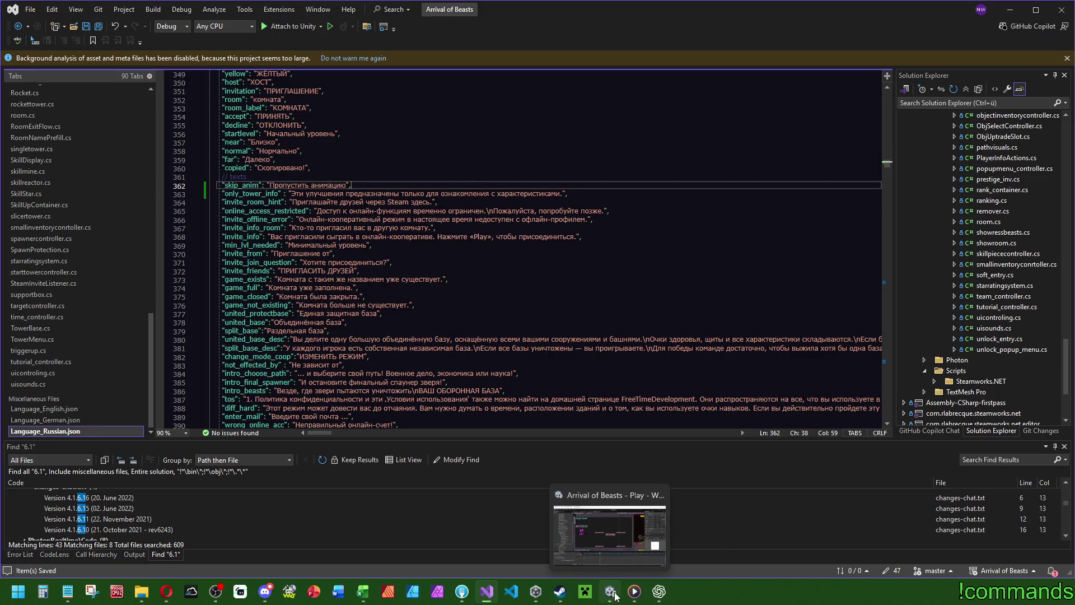
click(615, 596)
scroll(909, 274, down, 5)
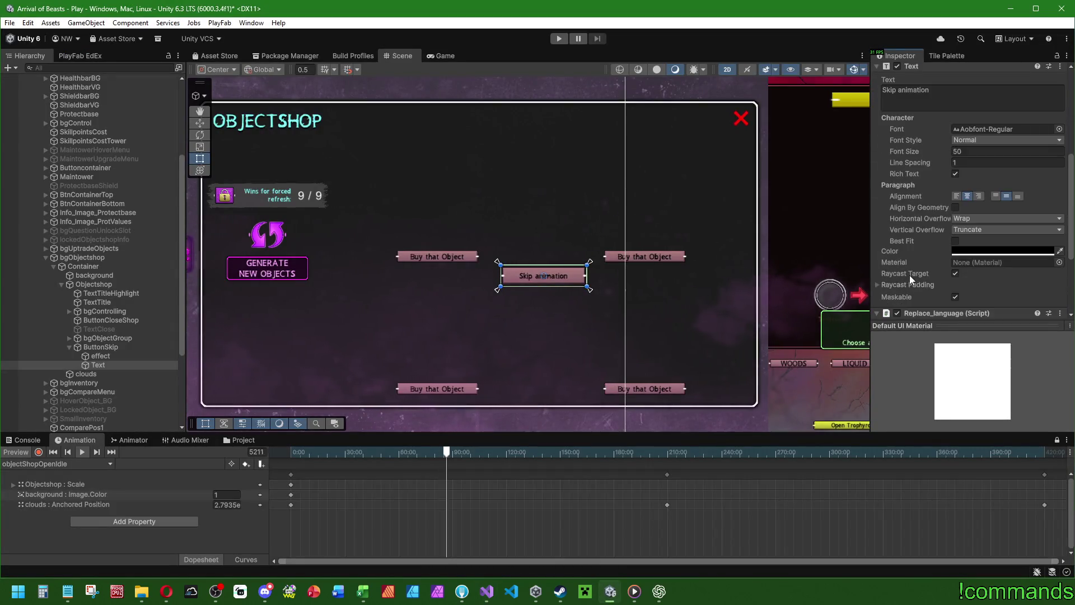
Step: Review ButtonSkip's Button On Click handlers in the Inspector, then return to Visual Studio
scroll(909, 274, up, 4)
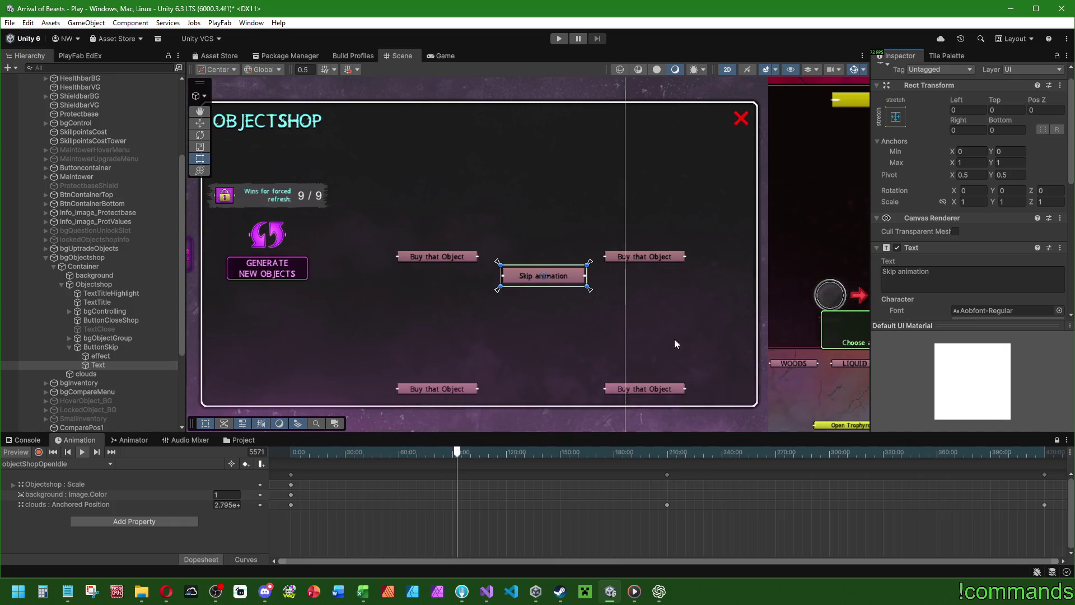
scroll(949, 298, down, 3)
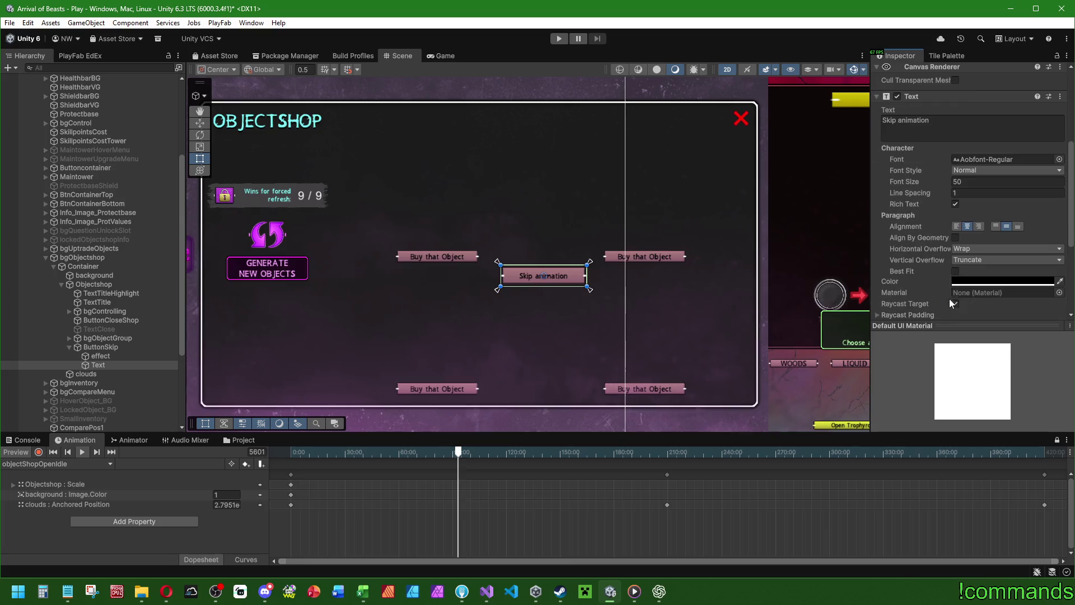
click(103, 346)
scroll(902, 148, down, 5)
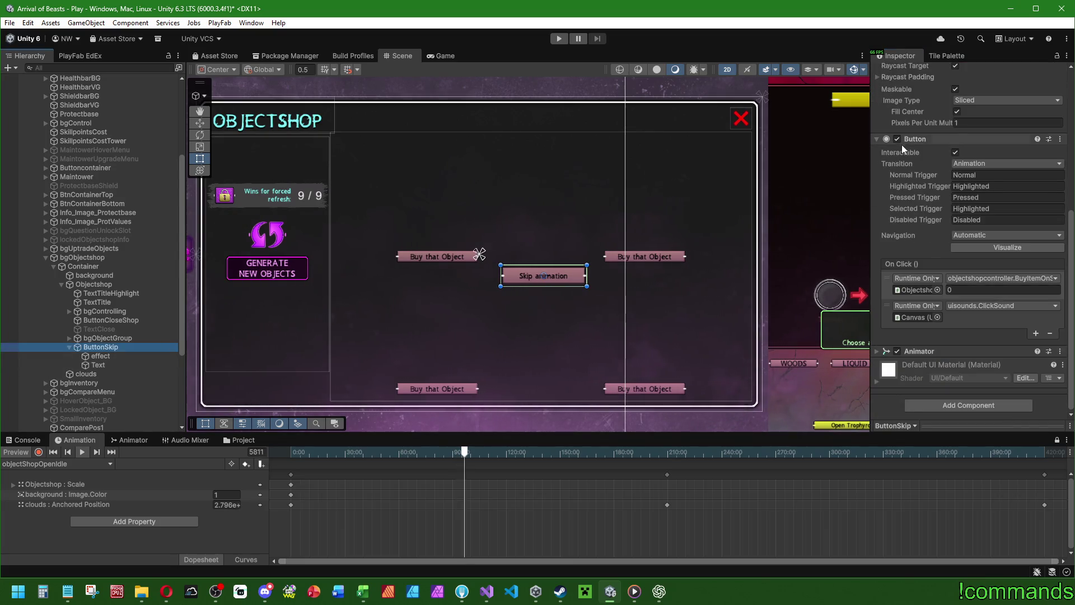
click(487, 591)
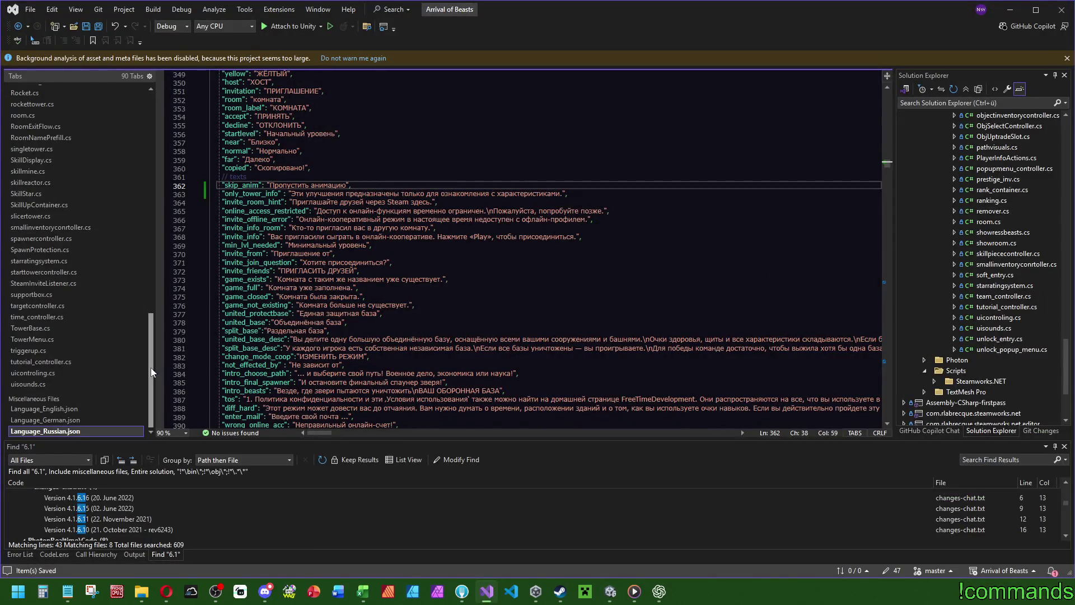
Step: Add an empty public void SkipGeneratingAnimation() method to objectshopcontroller.cs
drag(151, 359, 150, 240)
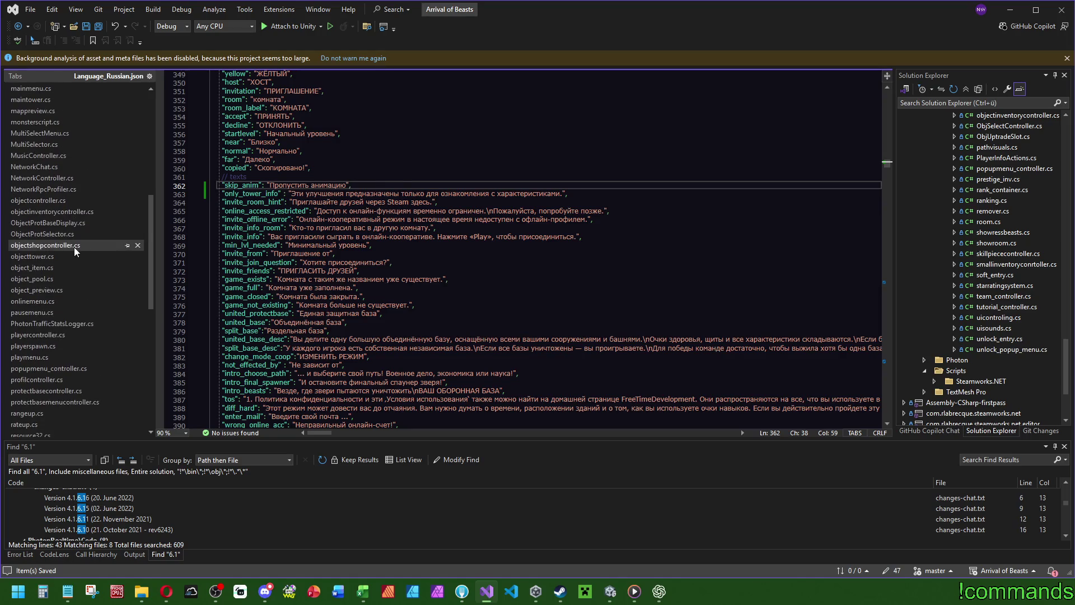
click(74, 247)
drag(890, 160, 889, 184)
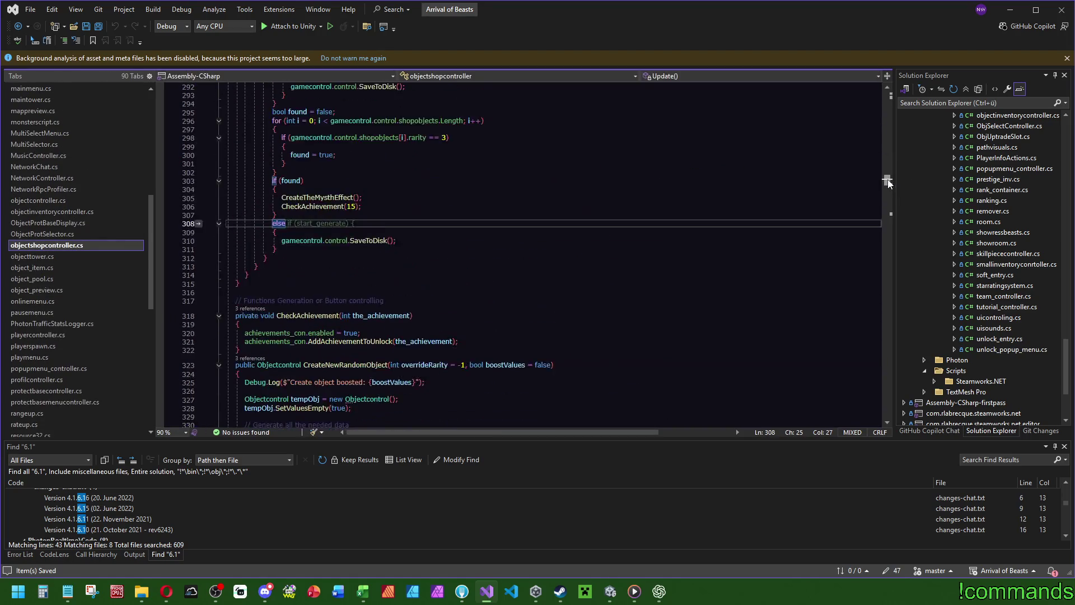
click(276, 284)
key(Return)
key(Return)
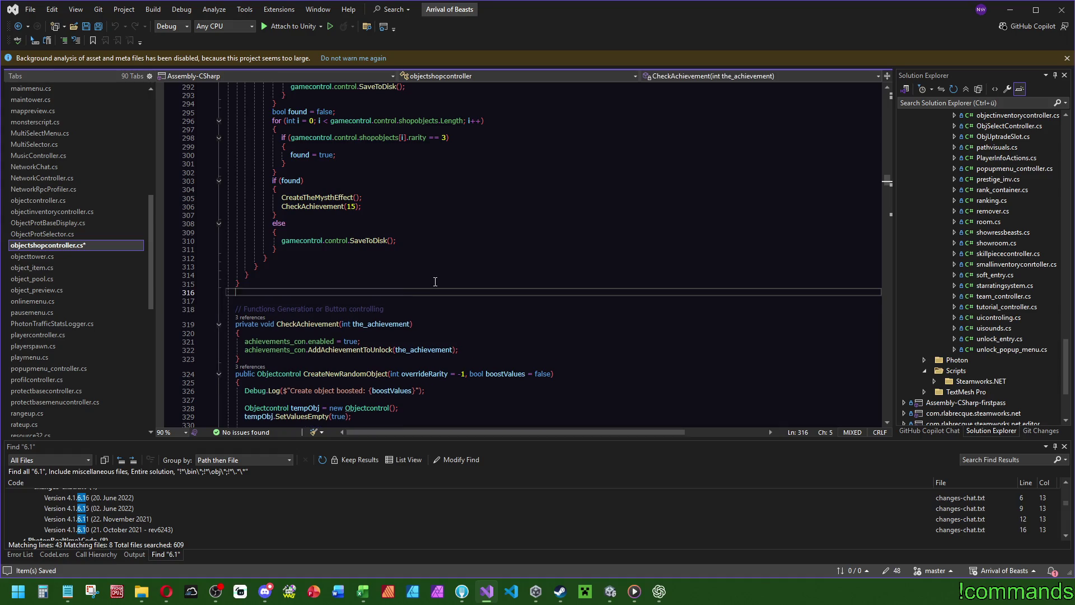
text(public void )
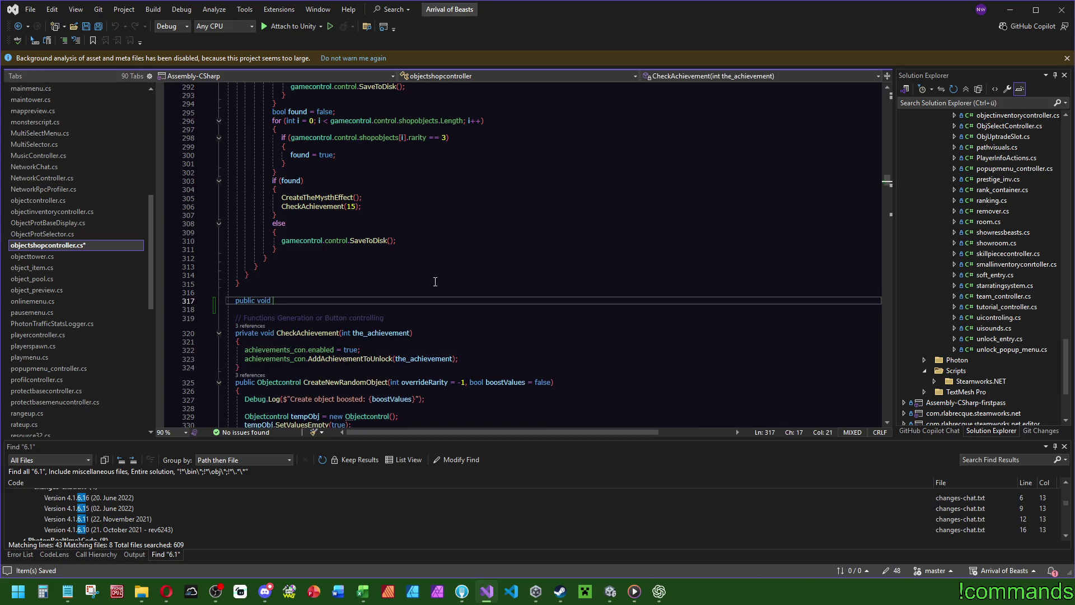
text(SkipAni)
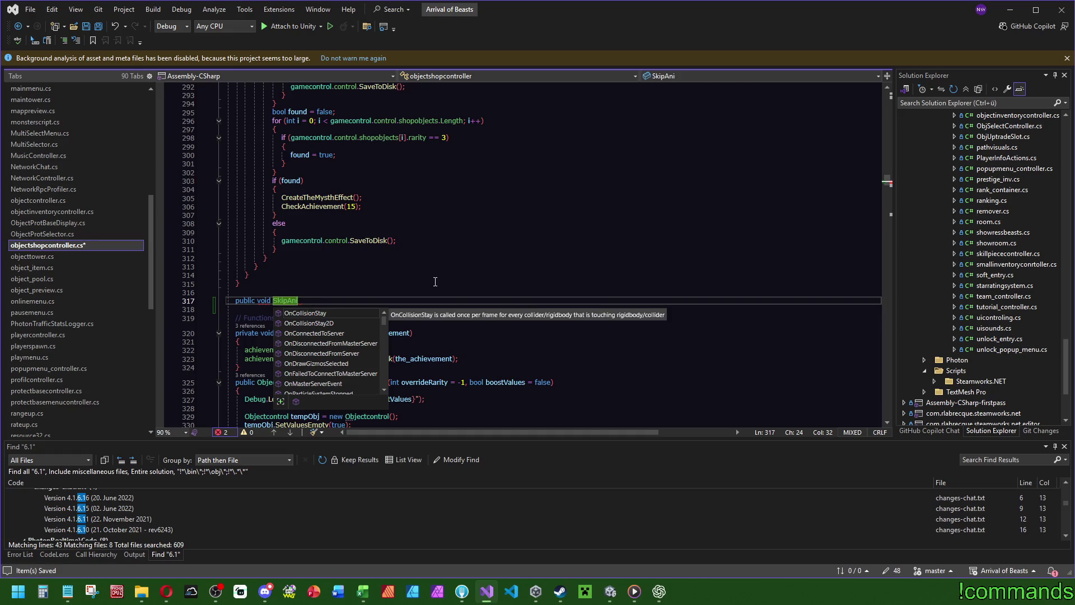
key(BackSpace)
text(erat)
text(() {)
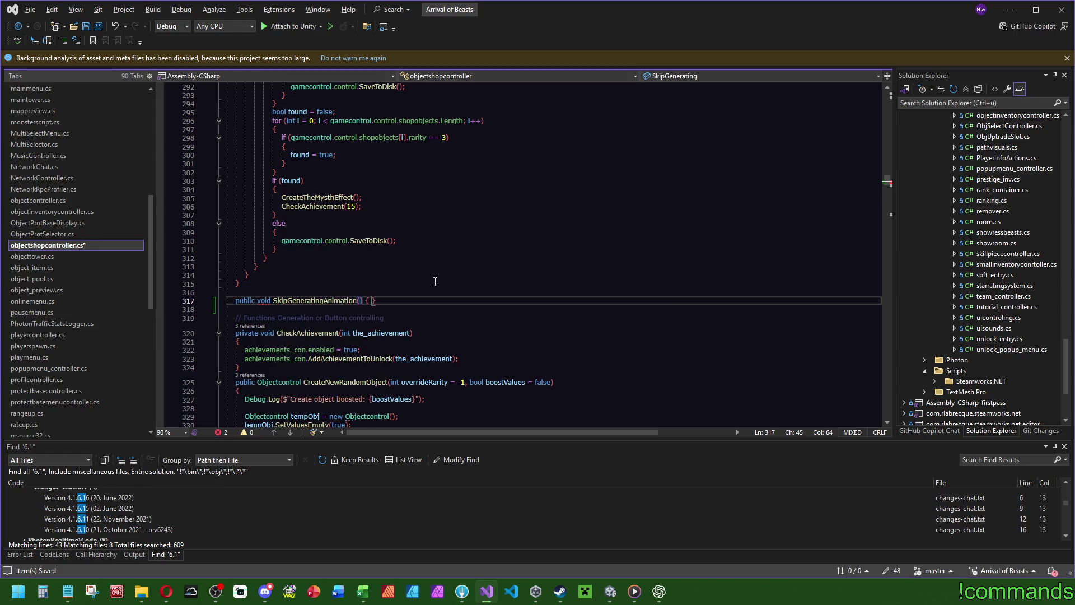
key(Return)
text({)
key(Return)
key(Up)
key(Up)
key(Up)
text(/// )
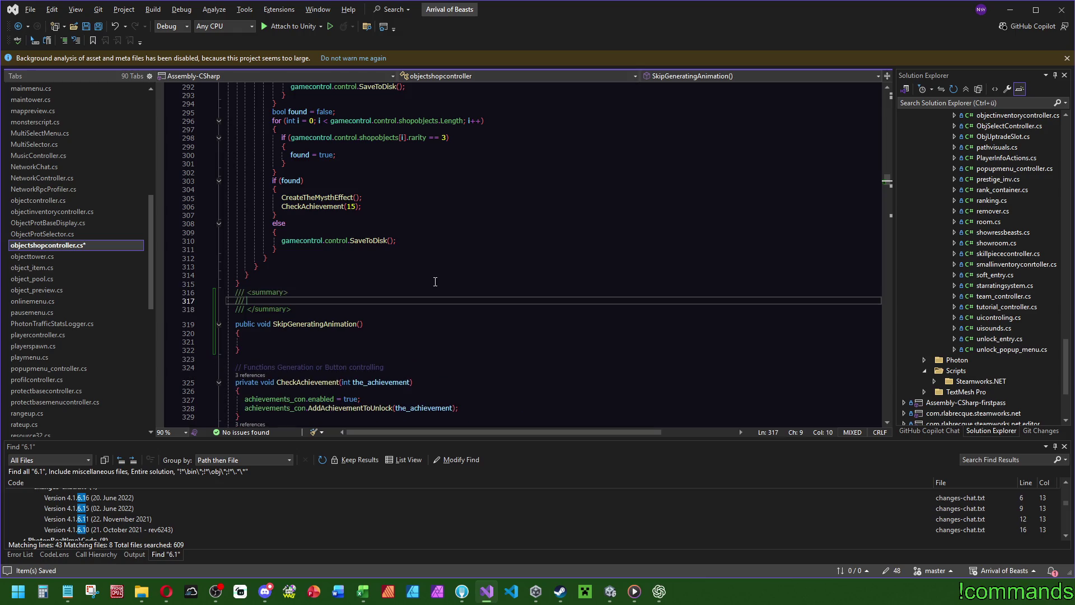
text(Called by the skip button (UI)
click(260, 343)
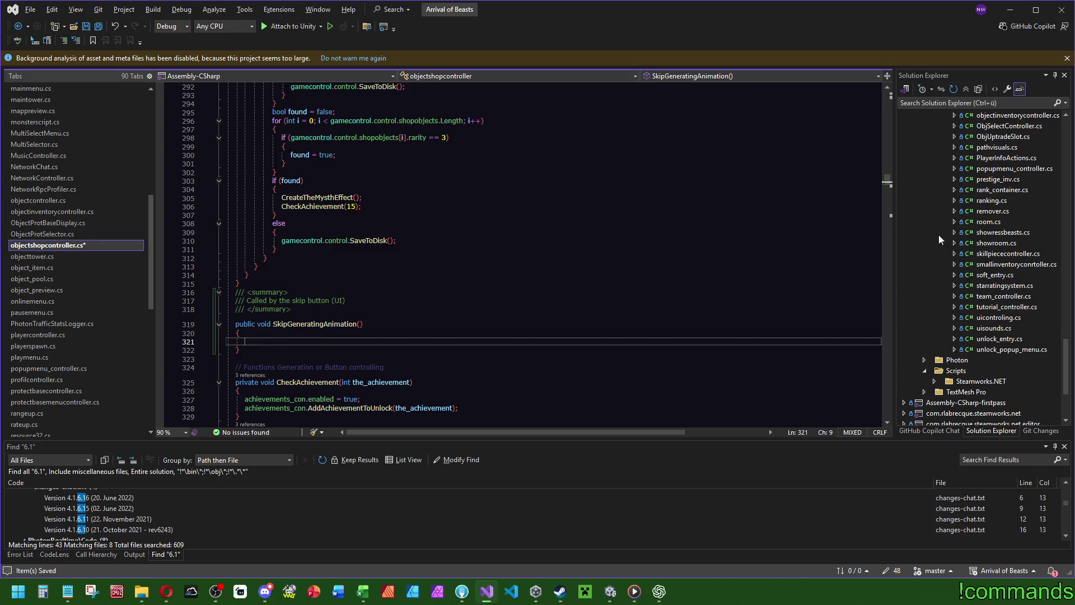
drag(890, 186, 889, 159)
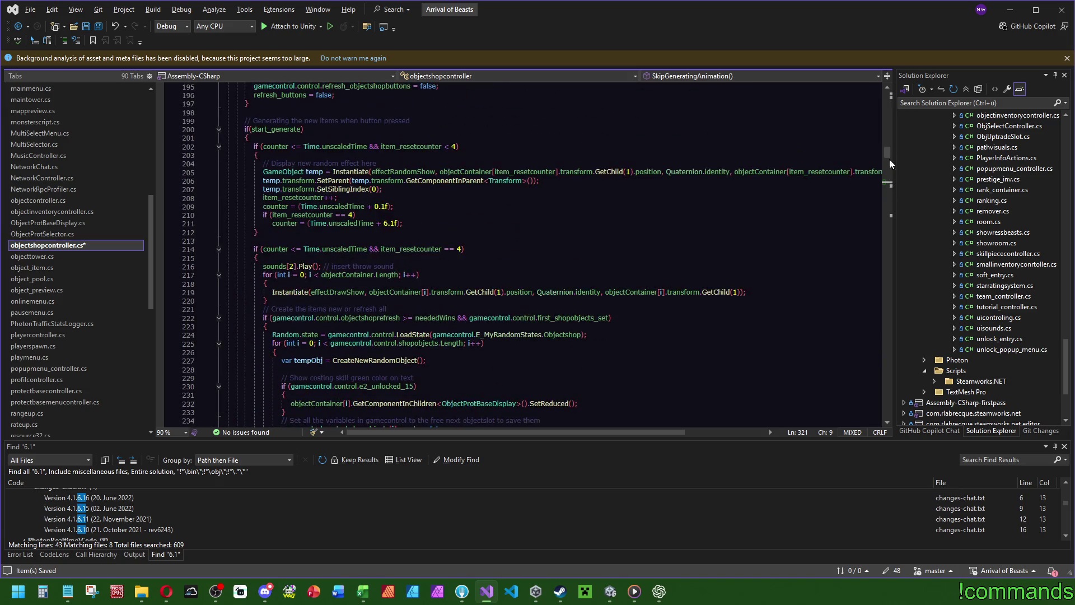
Step: Check where the counter variable is used, including the check on line 214
double_click(288, 225)
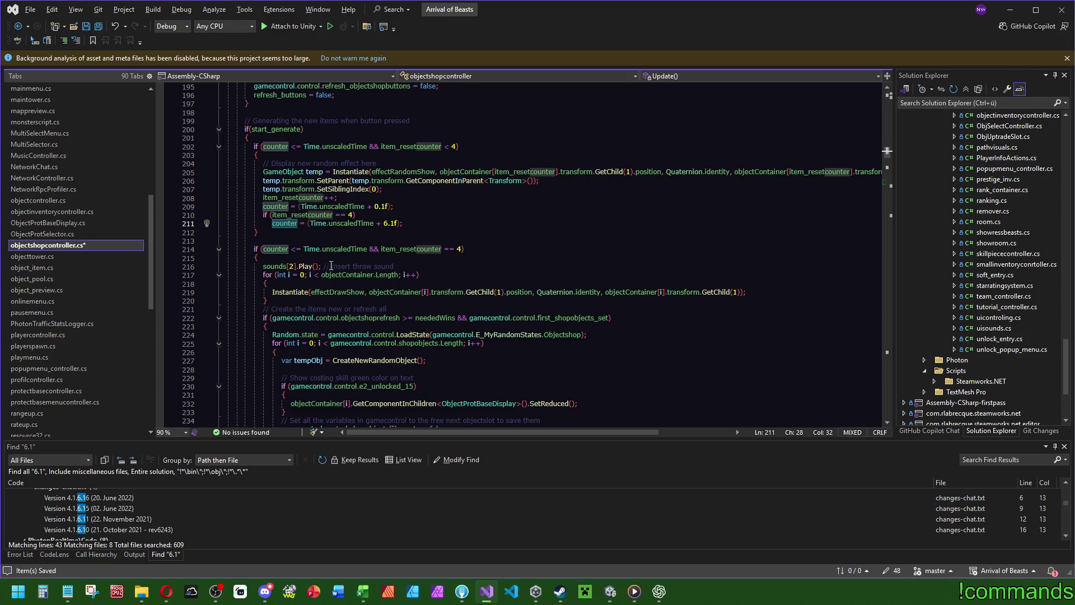
click(367, 249)
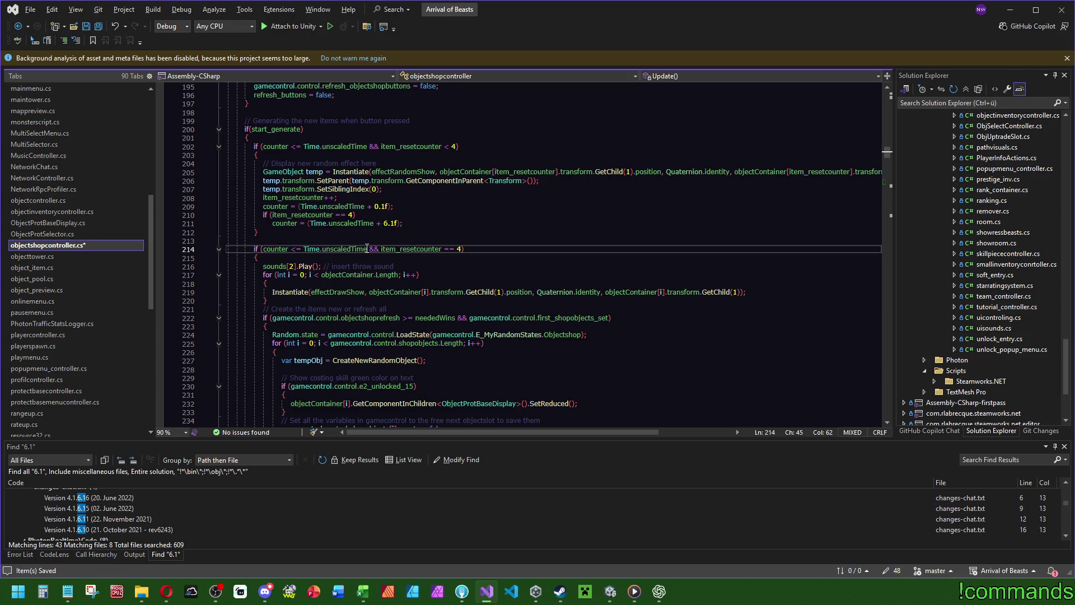
click(264, 249)
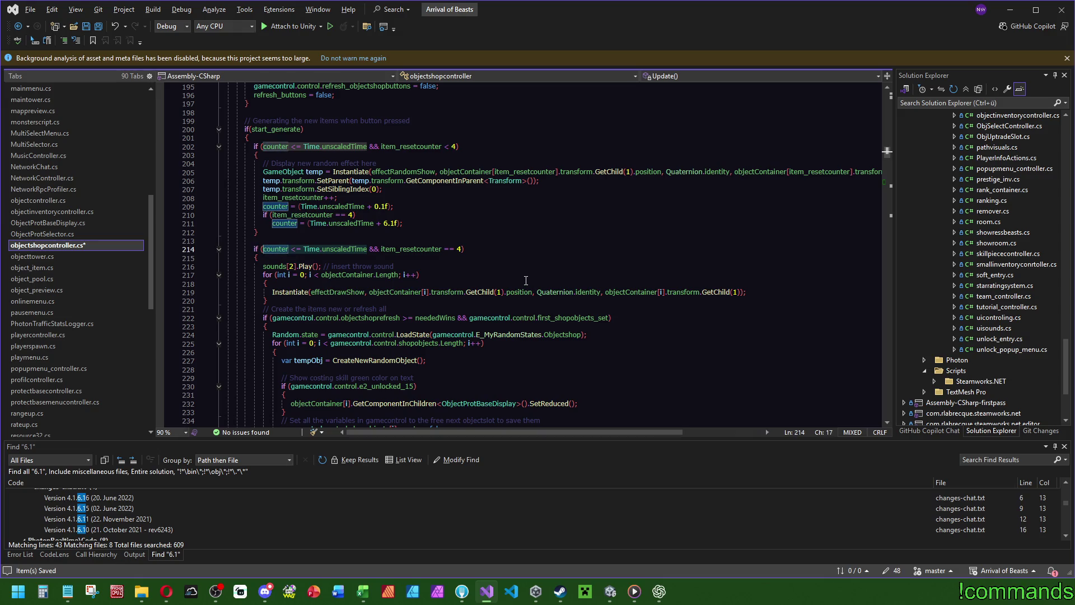
click(887, 182)
click(346, 305)
Step: Make the method body '=> counter = Time.unscaledTime;', save, and let Unity recompile
click(371, 292)
key(shift+Down)
key(shift+Down)
key(shift+Down)
key(Delete)
text(=> counter <= Time.unscaledTime;)
click(410, 289)
key(BackSpace)
click(451, 259)
click(485, 289)
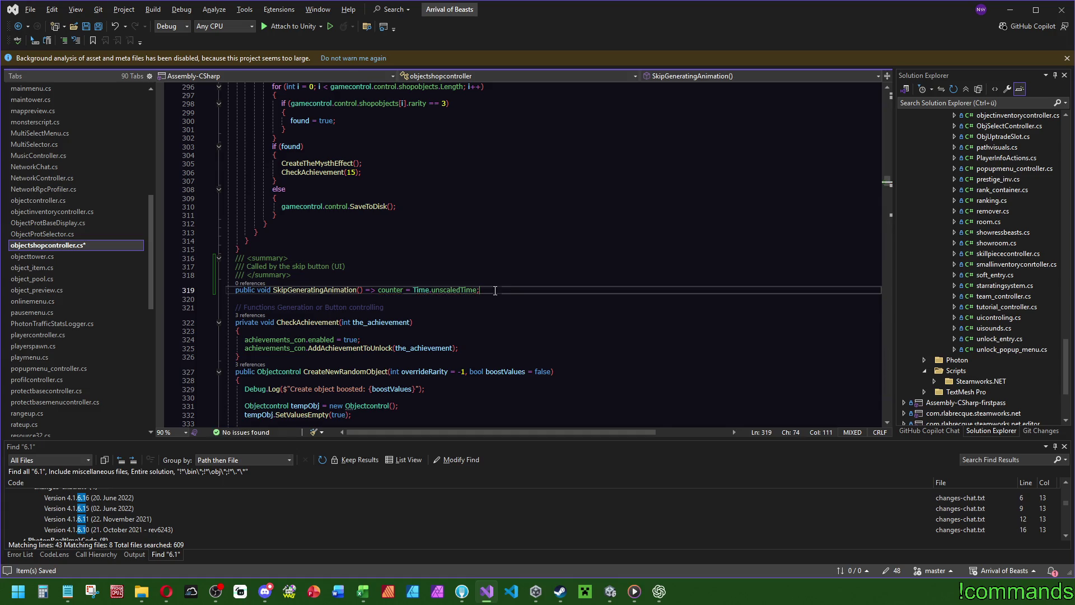
click(411, 241)
click(99, 27)
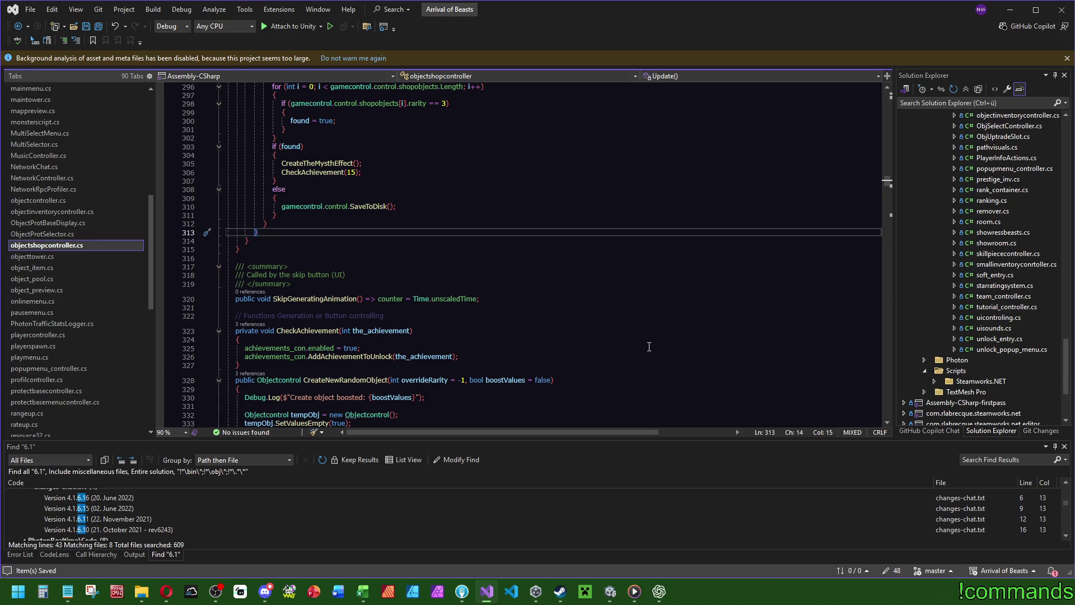
click(610, 591)
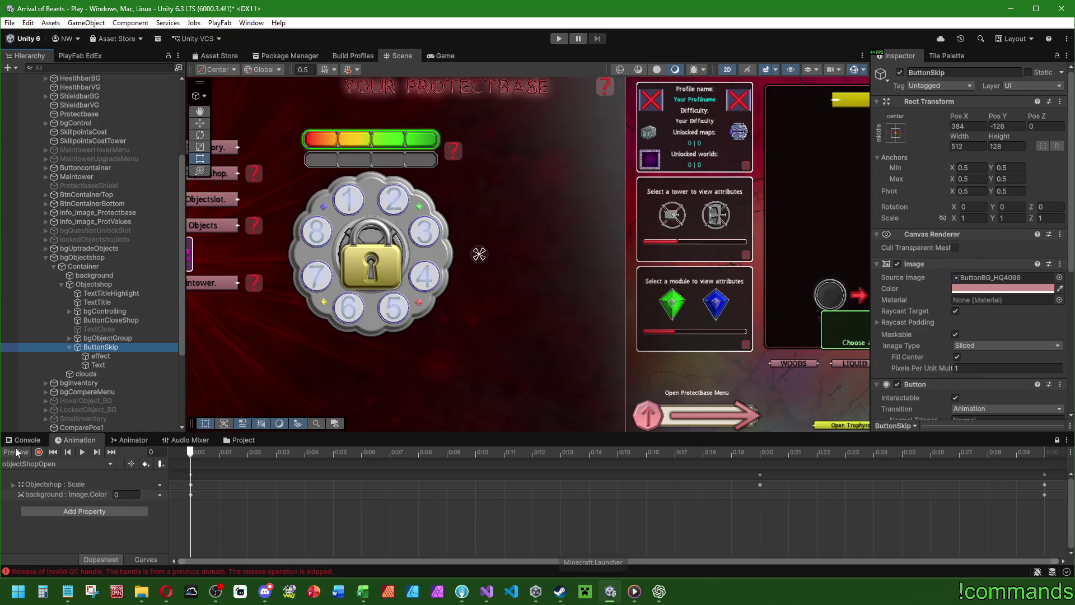
Step: Clear the Console and set ButtonSkip's On Click to objectshopcontroller.SkipGeneratingAnimation
click(27, 439)
click(11, 452)
click(125, 346)
scroll(941, 252, down, 5)
click(970, 281)
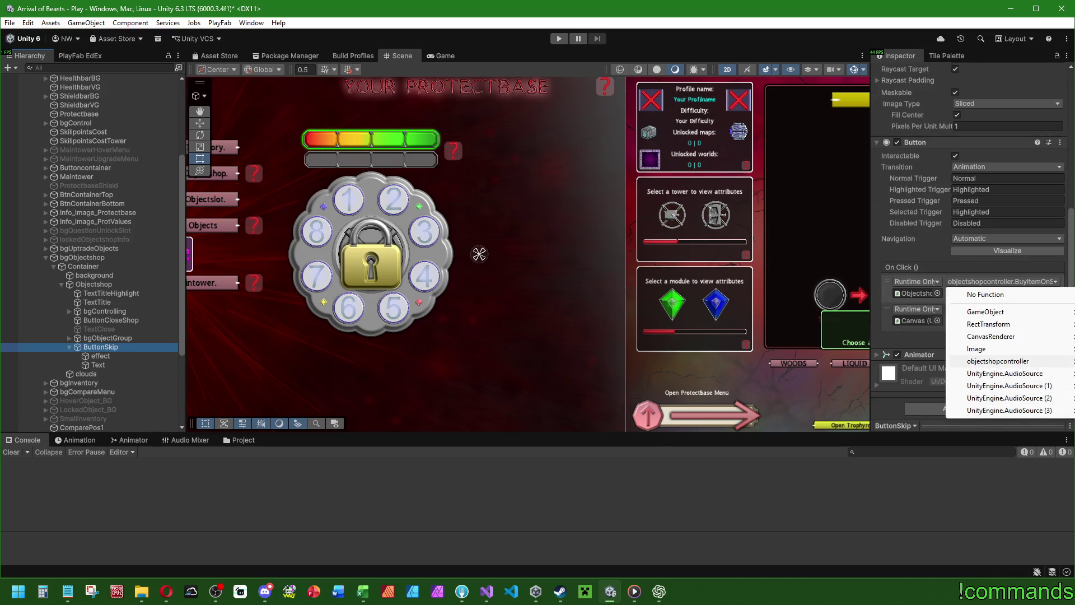
click(1072, 360)
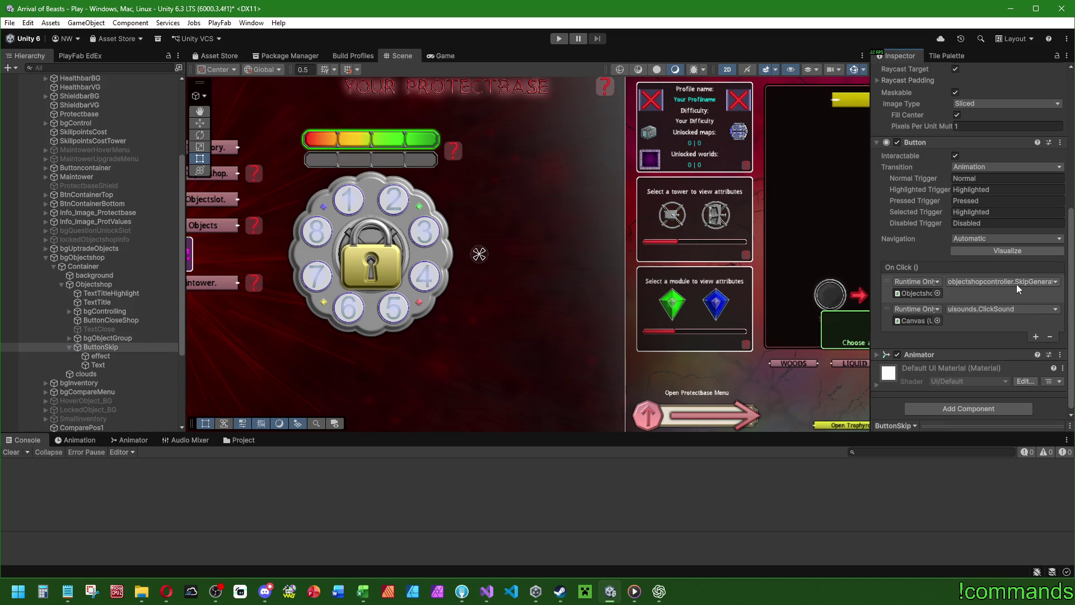
scroll(425, 305, down, 5)
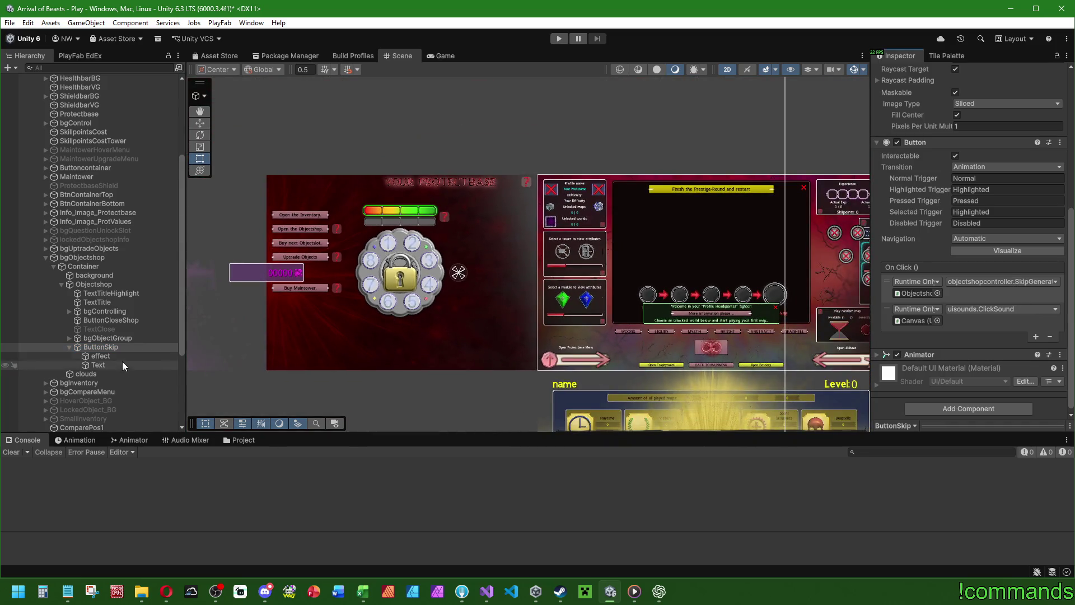
Step: Deactivate ButtonSkip so it starts hidden
click(125, 257)
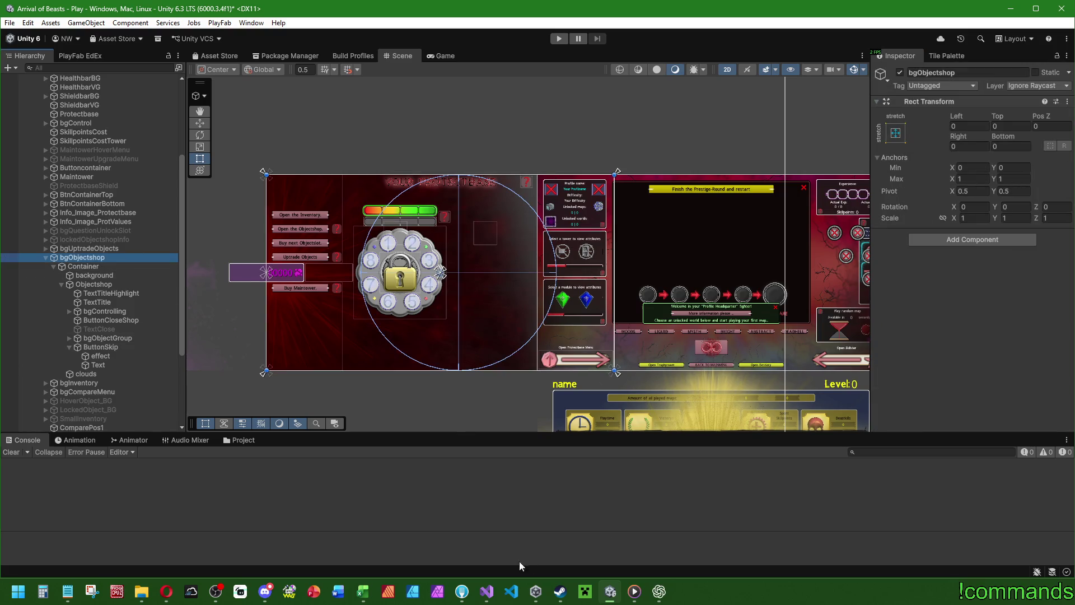
mouse_move(485, 592)
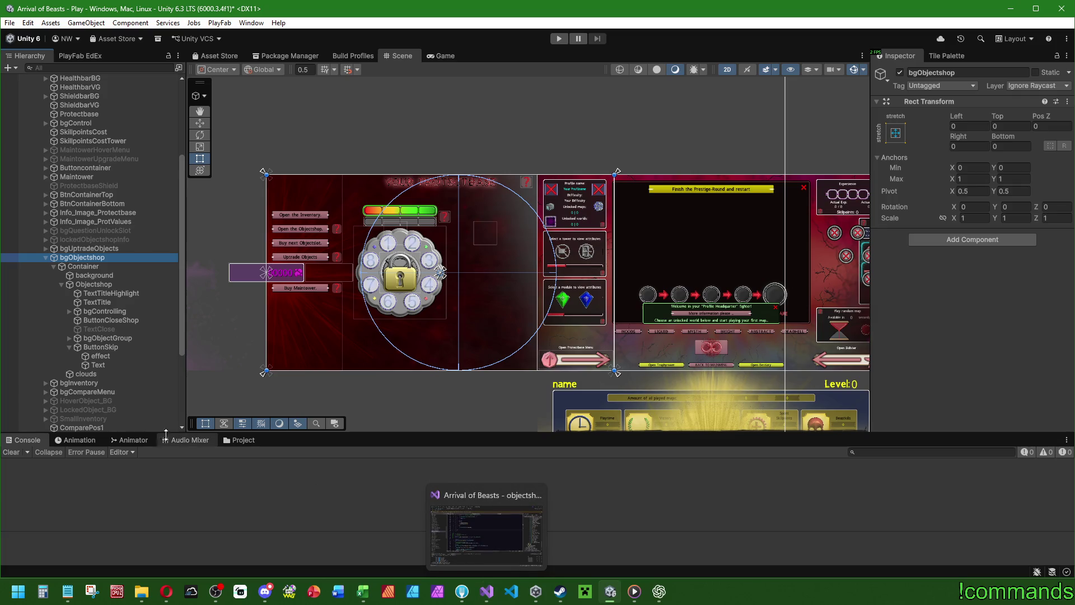
click(101, 347)
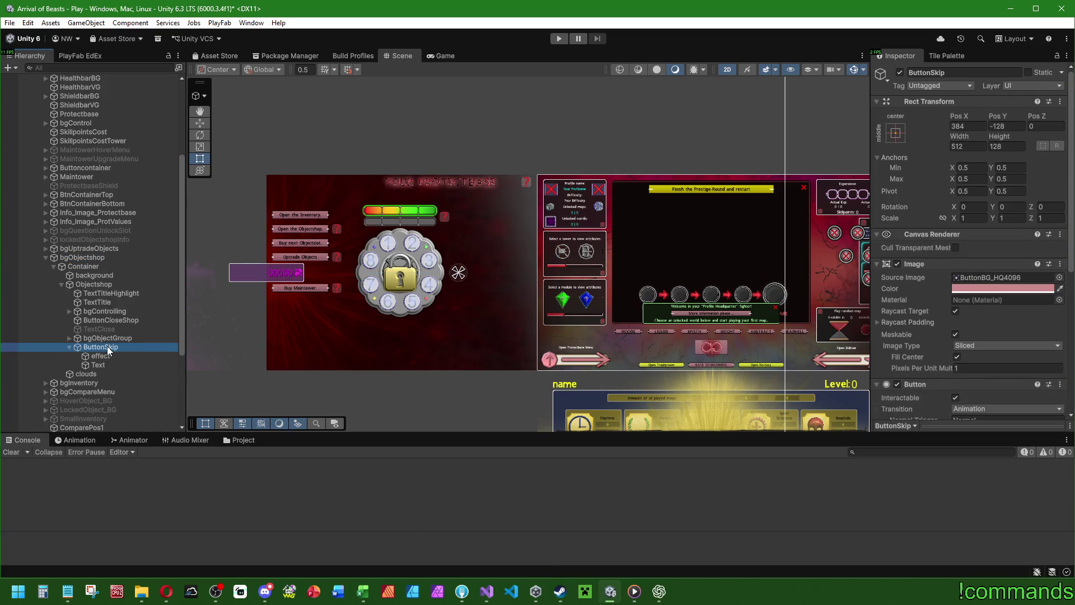
click(899, 73)
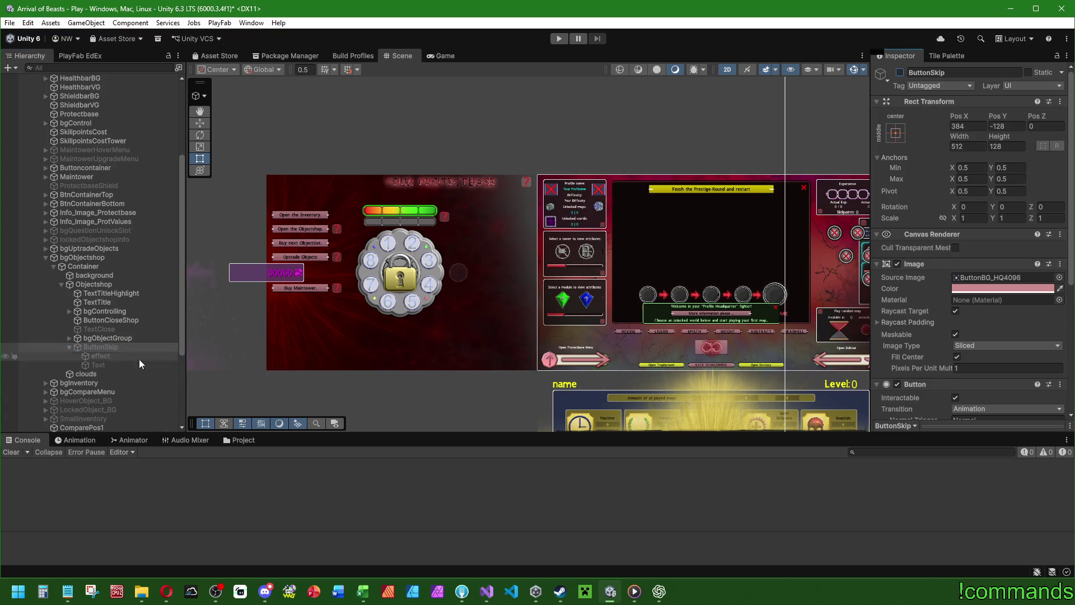
click(486, 591)
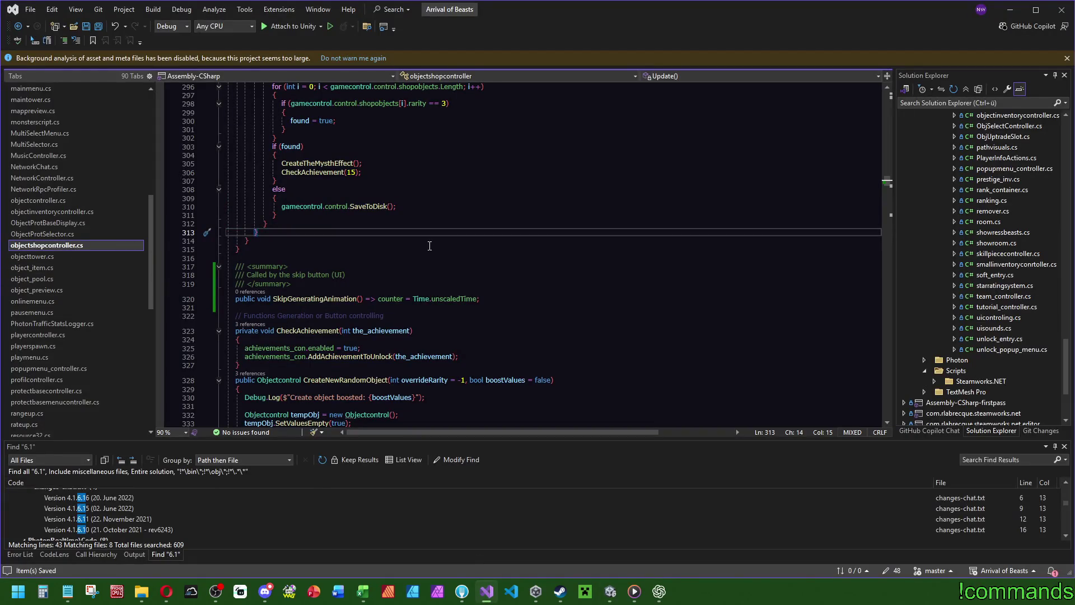
Step: Declare '[SerializeField] private GameObject _skipButton;' on the line after the sounds field
drag(886, 188, 885, 89)
scroll(469, 340, down, 7)
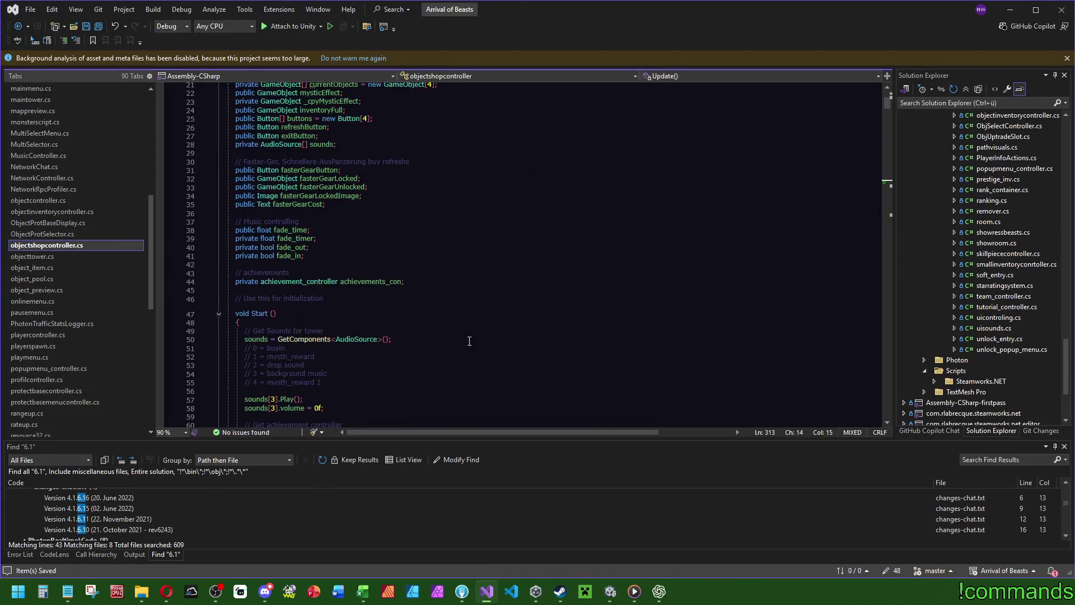
scroll(423, 315, up, 6)
click(426, 298)
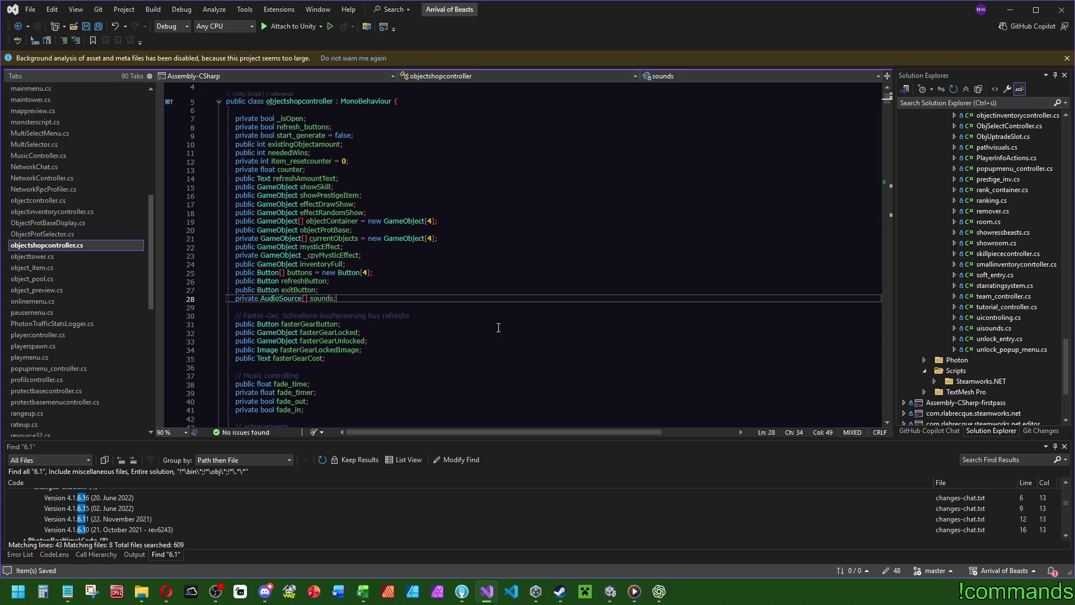
key(Return)
text([ser] private Bu)
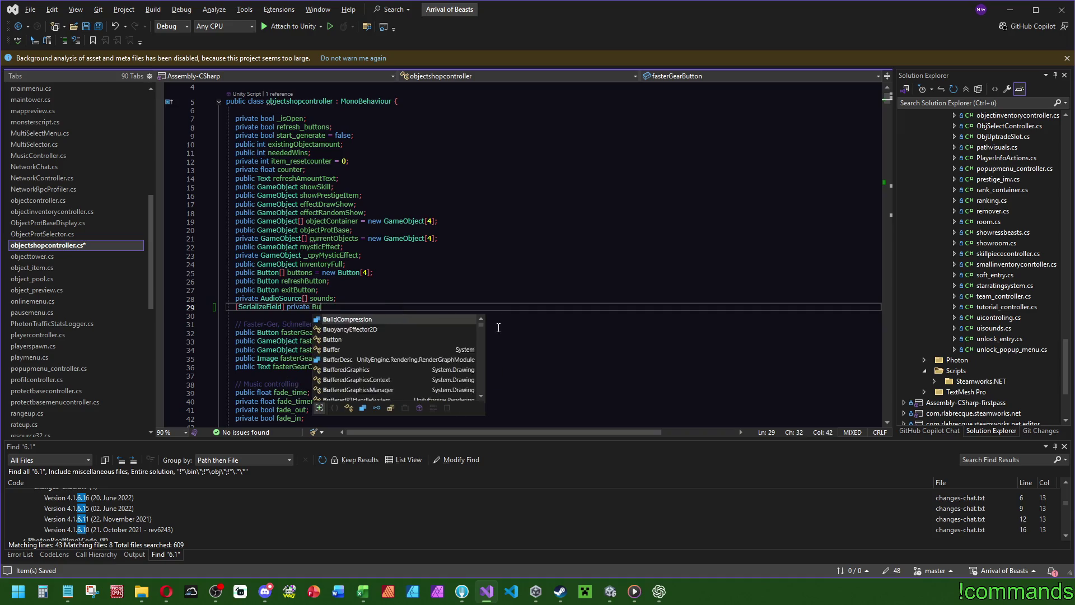
key(BackSpace)
key(BackSpace)
text(GameObject)
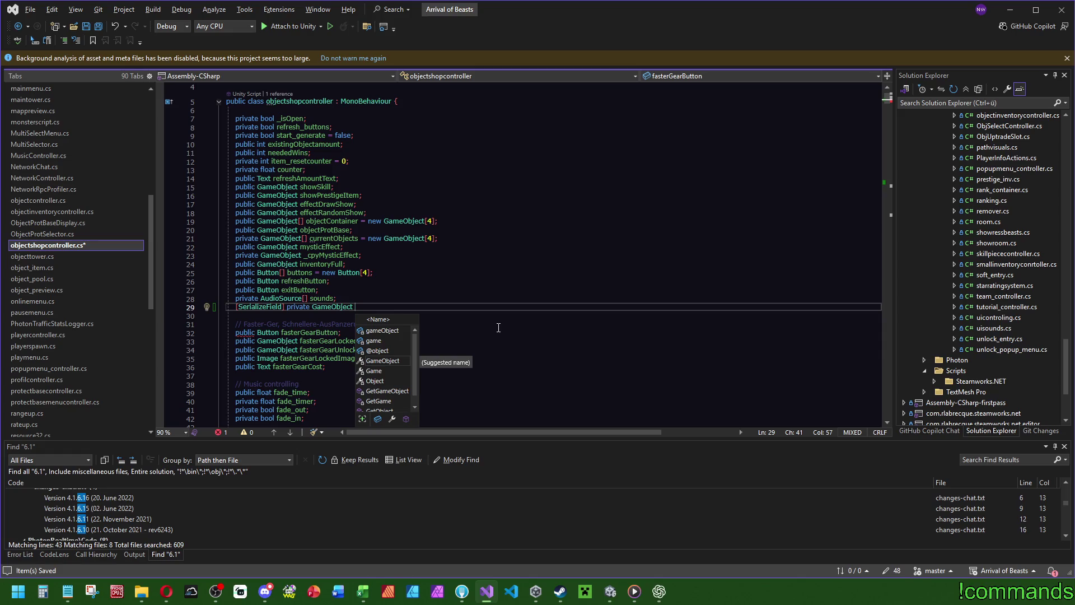
text( _skip)
key(BackSpace)
key(BackSpace)
text(utton;)
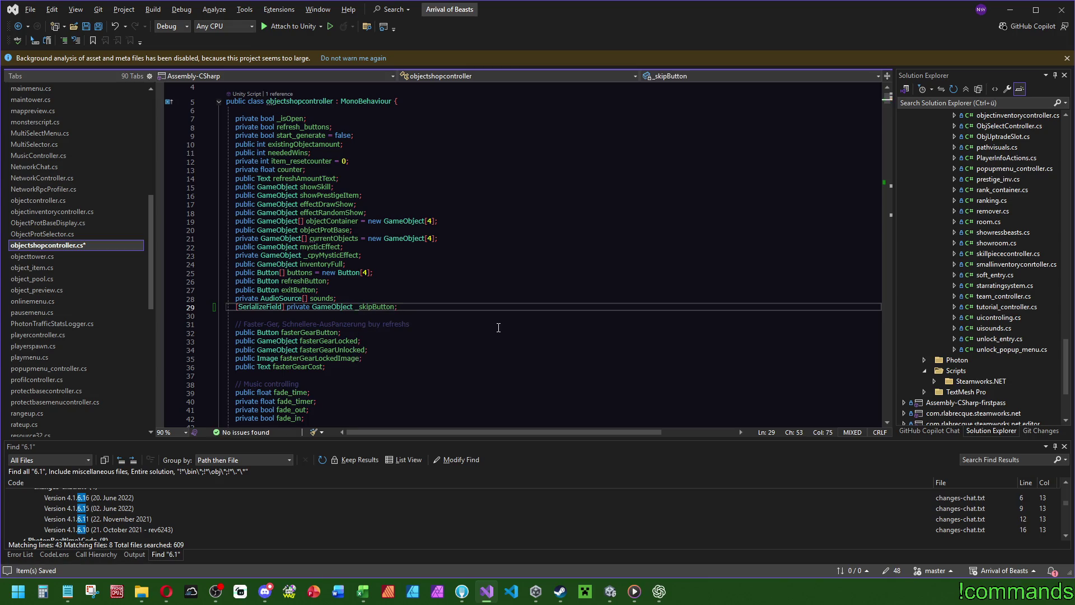
click(873, 101)
mouse_move(886, 97)
mouse_down()
mouse_move(897, 182)
mouse_move(894, 141)
mouse_up()
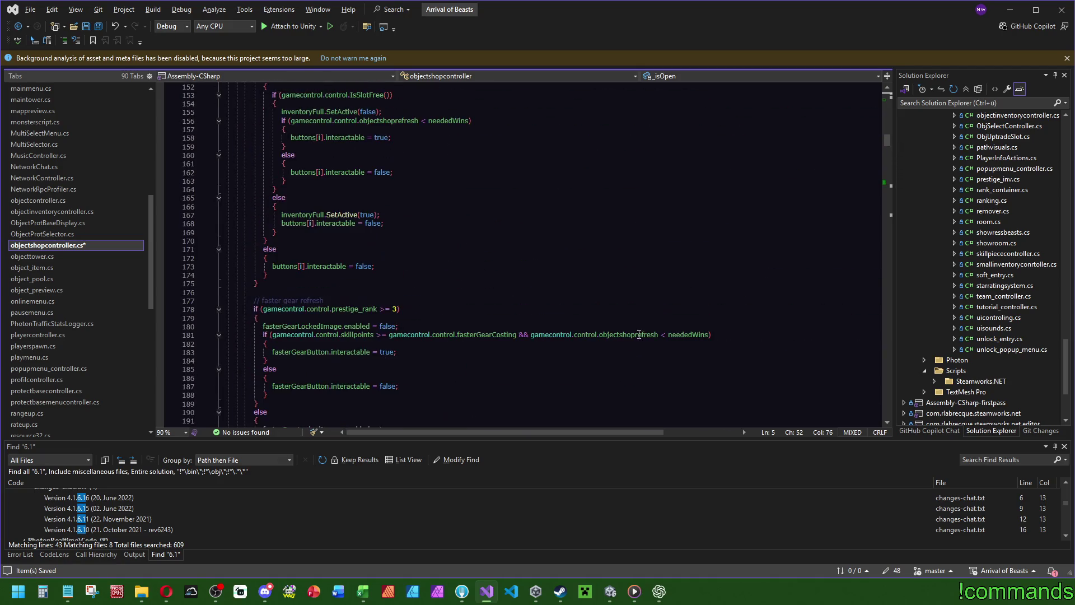
scroll(368, 367, up, 7)
scroll(359, 344, down, 20)
Step: Insert '_skipButton.SetActive(true);' directly after 'start_generate = true' in GenerateNewItems
click(267, 172)
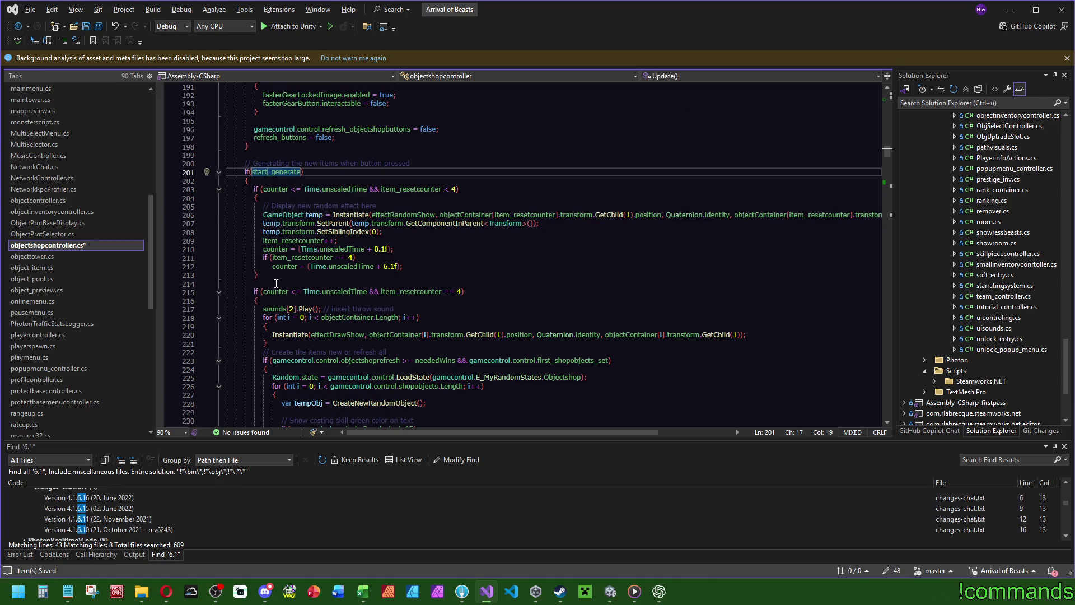
click(357, 172)
key(ctrl+f)
text(= true)
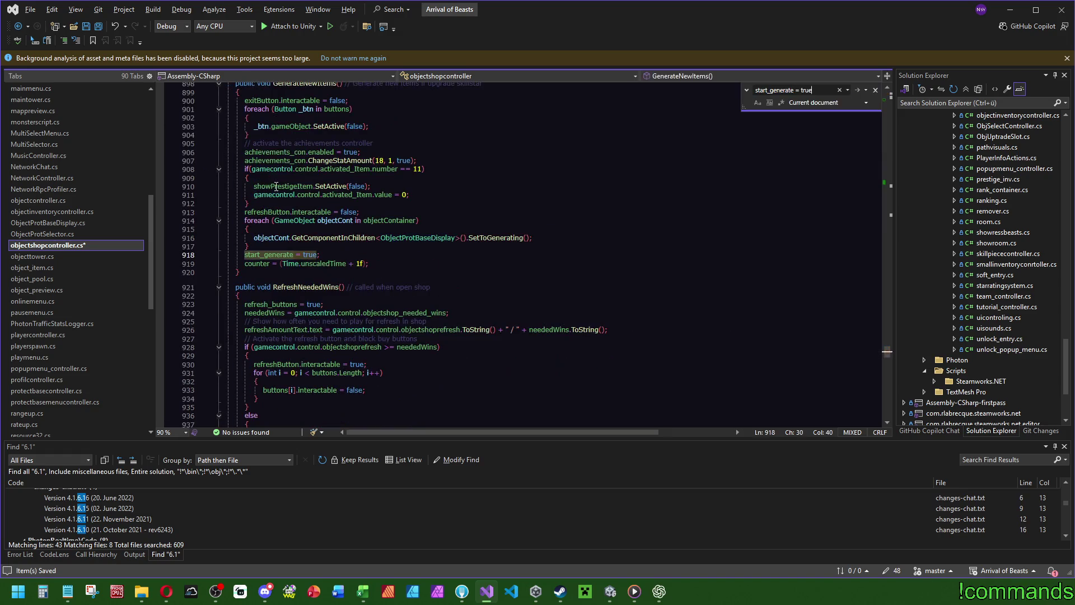
click(358, 255)
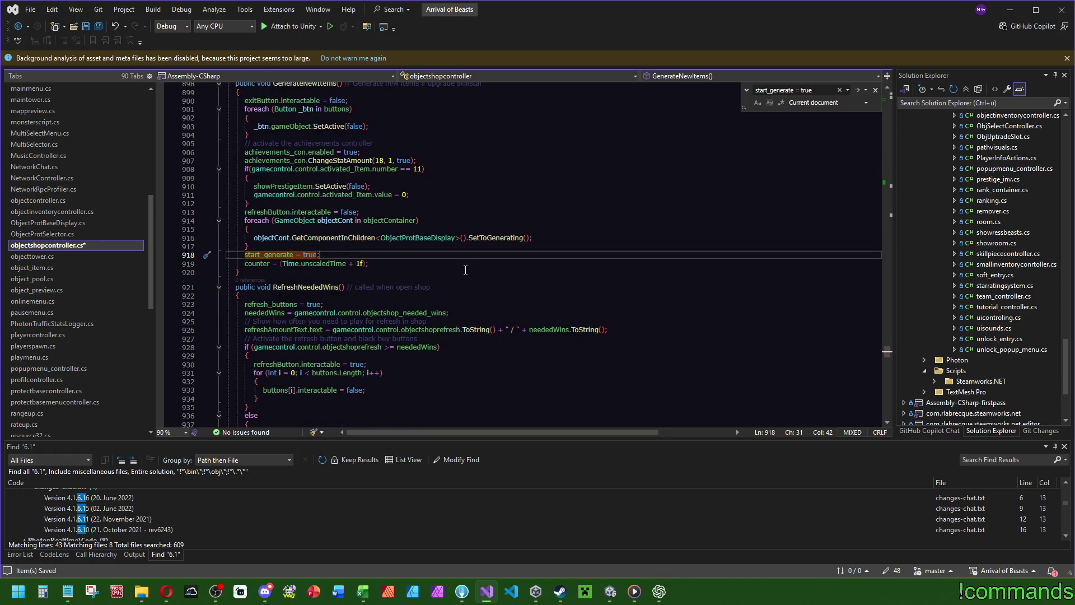
key(Return)
text(_skipButton.SetActive();)
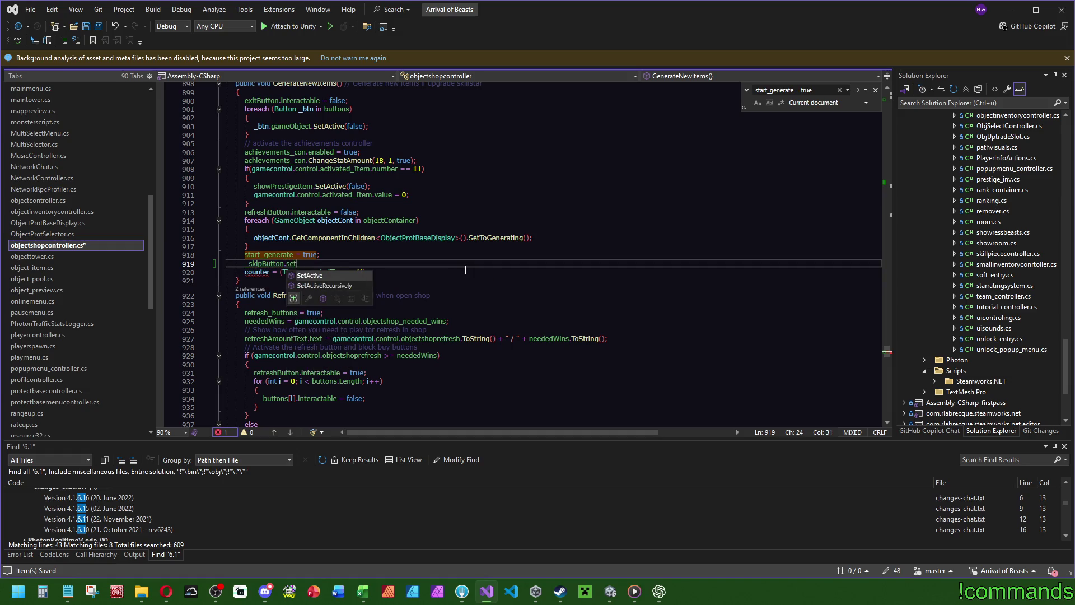
text(true);)
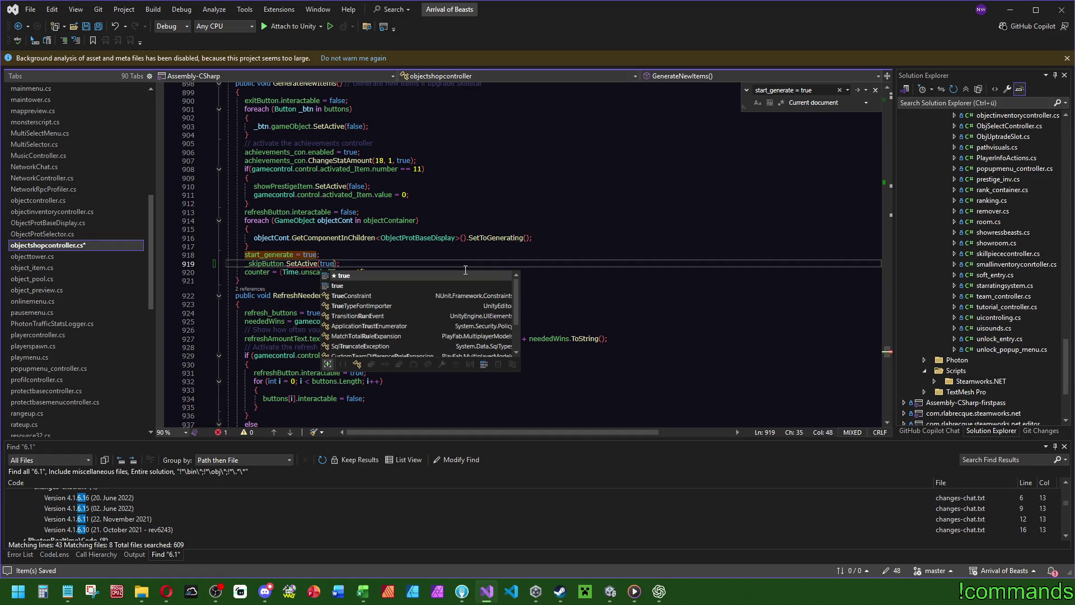
key(Up)
key(Up)
key(Up)
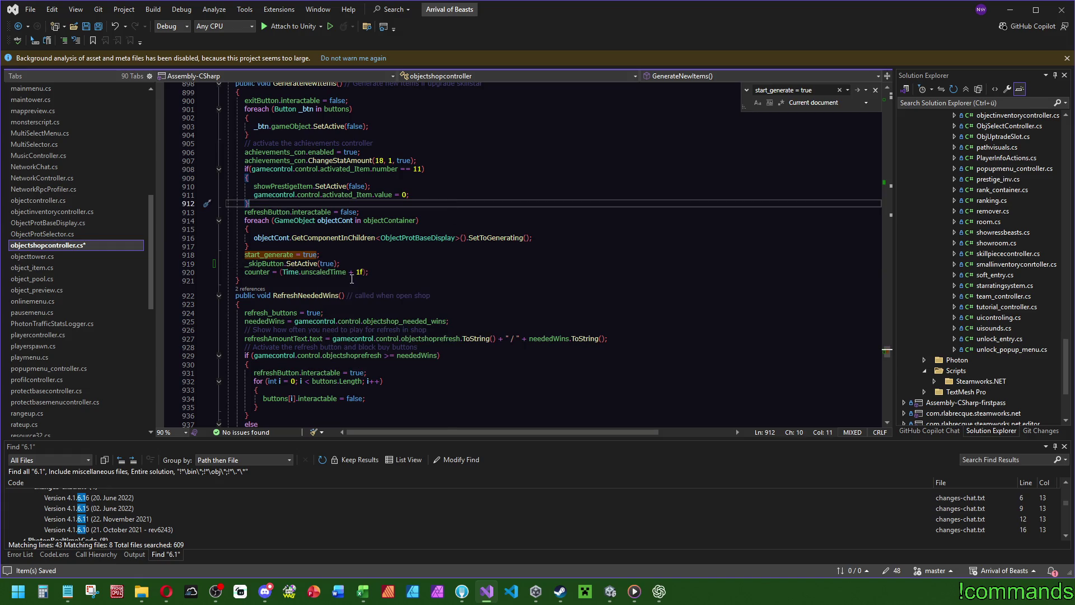
scroll(352, 279, up, 4)
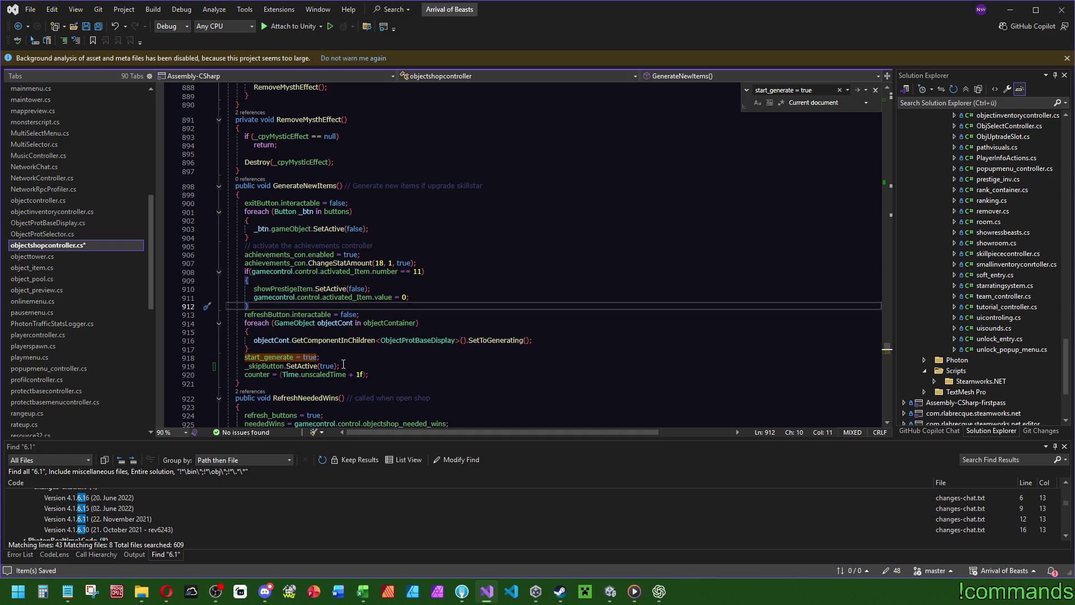
Step: In Update, wrap the 'if (item_resetcounter == 4)' check in braces with a blank line 212 inside
click(343, 363)
key(shift+Up)
mouse_move(885, 331)
mouse_down()
mouse_move(912, 183)
mouse_move(906, 129)
mouse_move(906, 150)
mouse_up()
scroll(573, 220, down, 4)
click(573, 218)
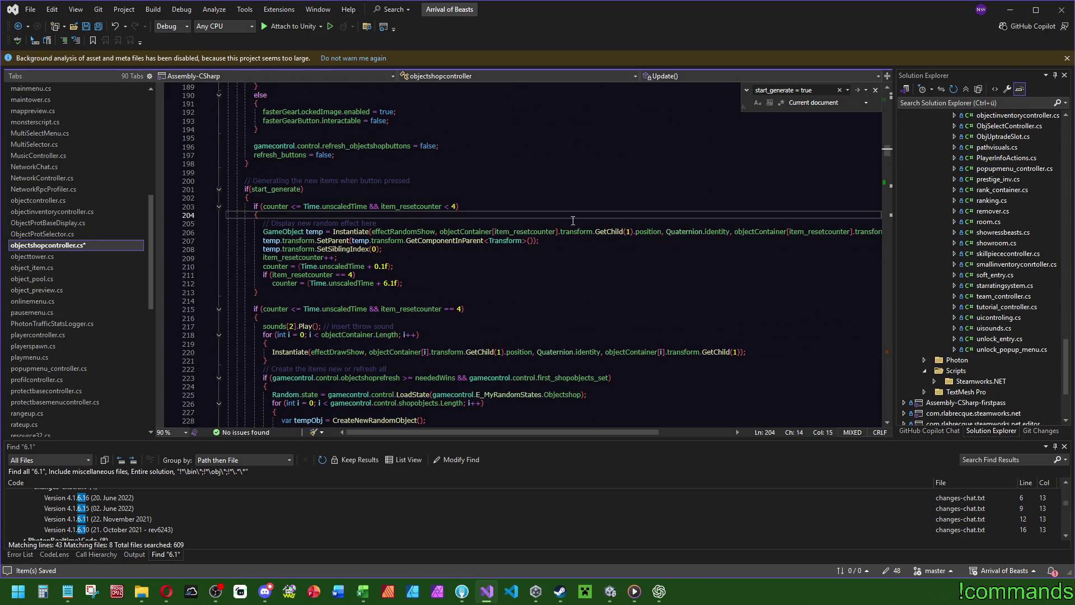
click(386, 275)
click(417, 264)
key(Return)
text(if)
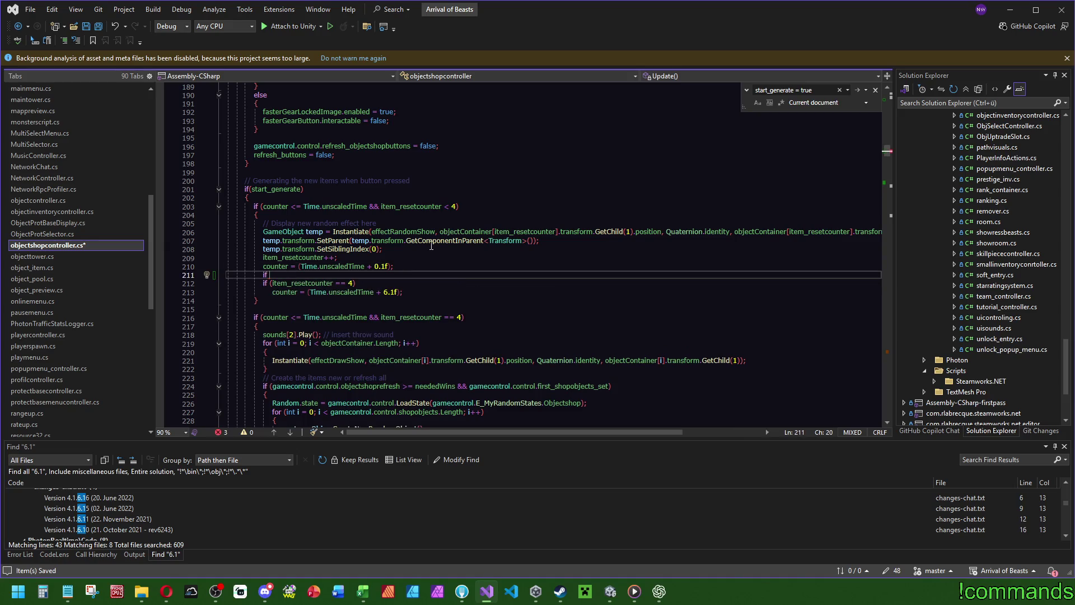
key(ctrl+shift+l)
click(395, 275)
key(Return)
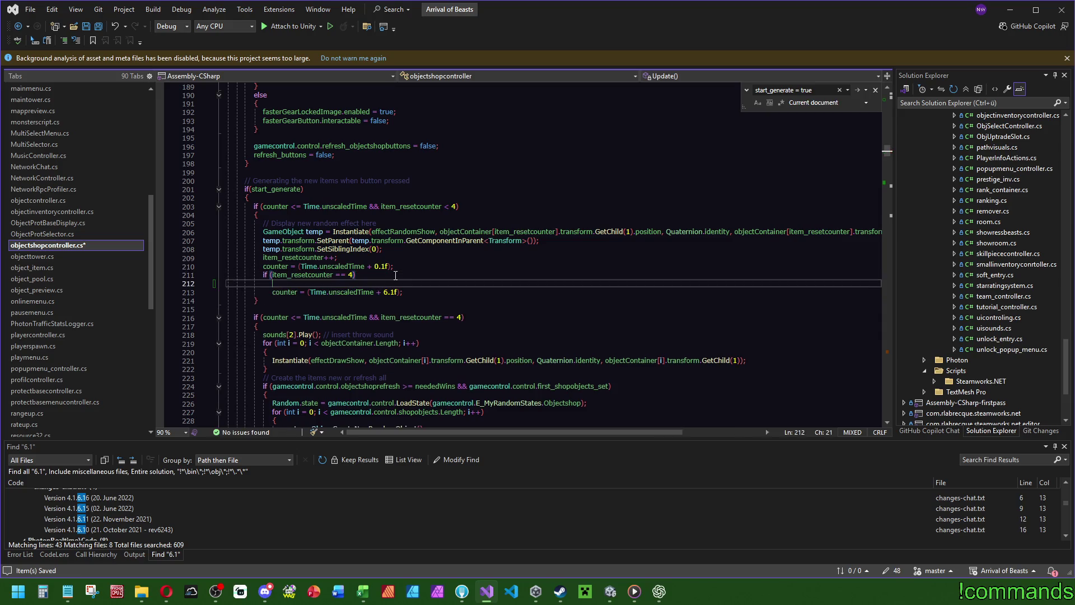